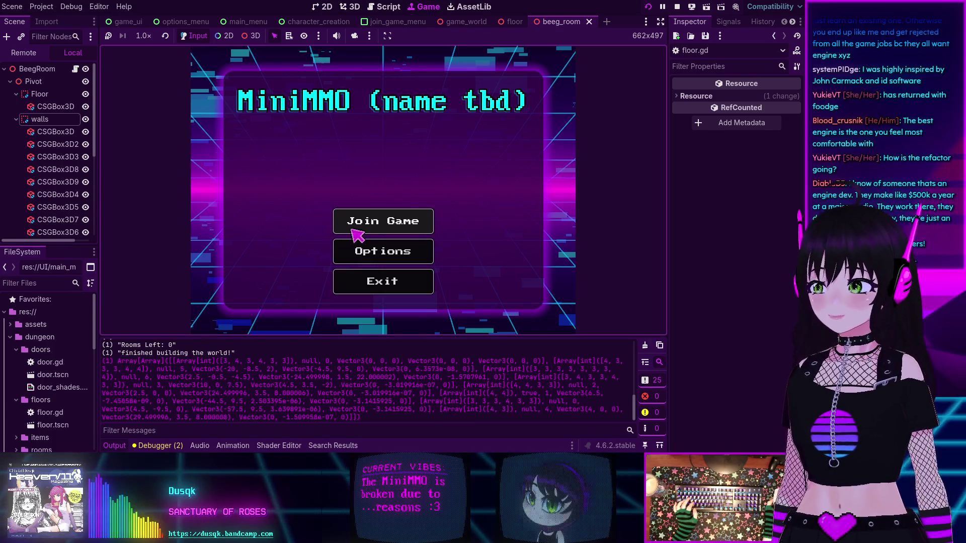
Play through Join Game, submit the character, and connect to the local game server.
{"action": "left_click", "coordinate": [355, 230]}
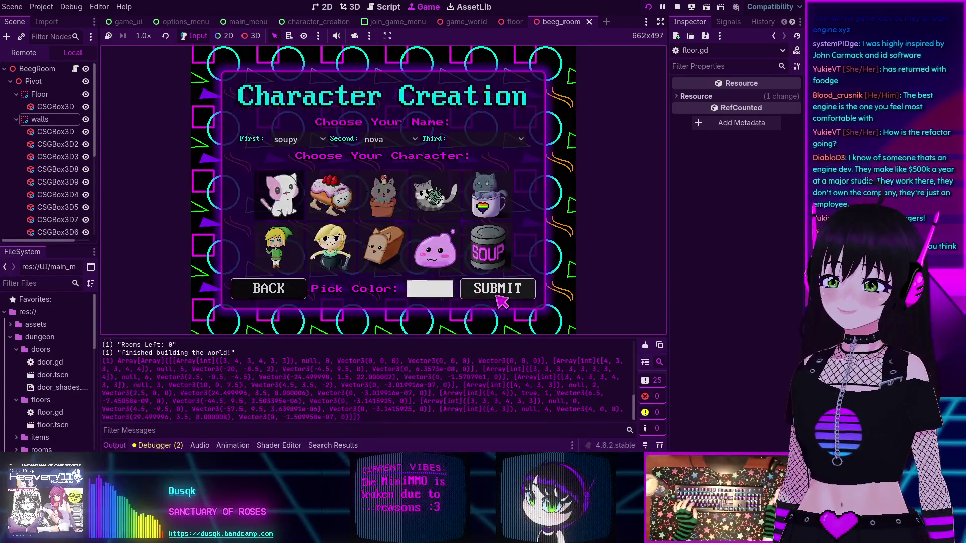
{"action": "left_click", "coordinate": [495, 289]}
{"action": "left_click", "coordinate": [419, 234]}
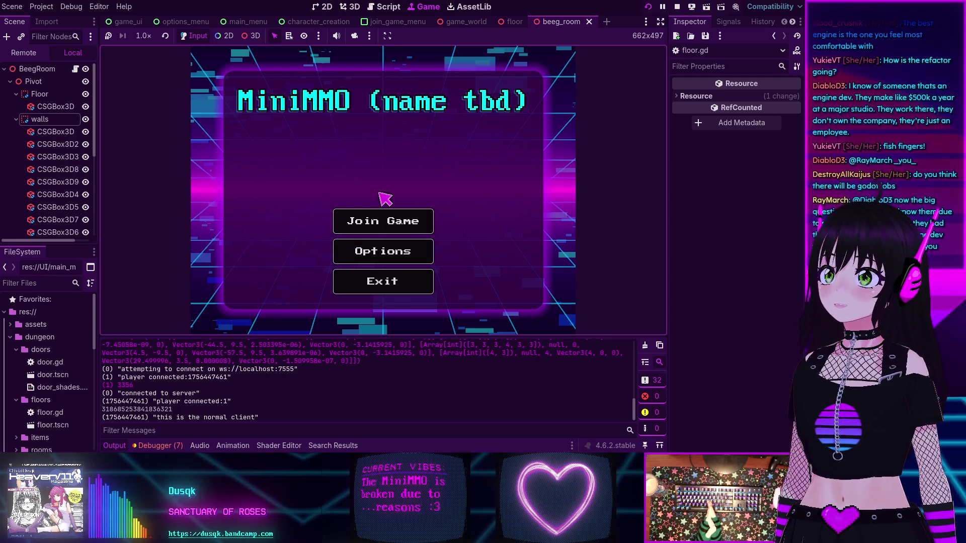
Stop the game and inspect floor.gd lines 413–418 around the add_child and authority check.
{"action": "left_click", "coordinate": [678, 7]}
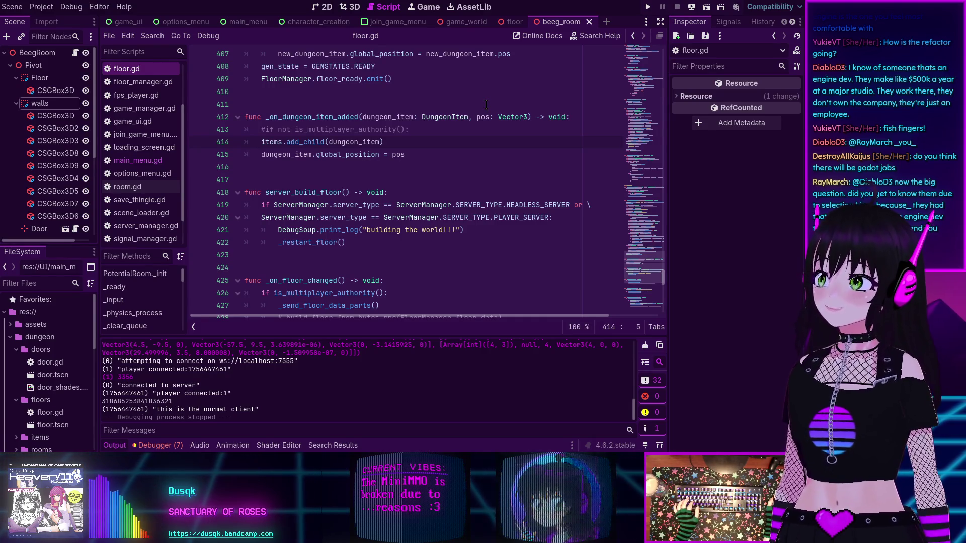
{"action": "left_click", "coordinate": [439, 192]}
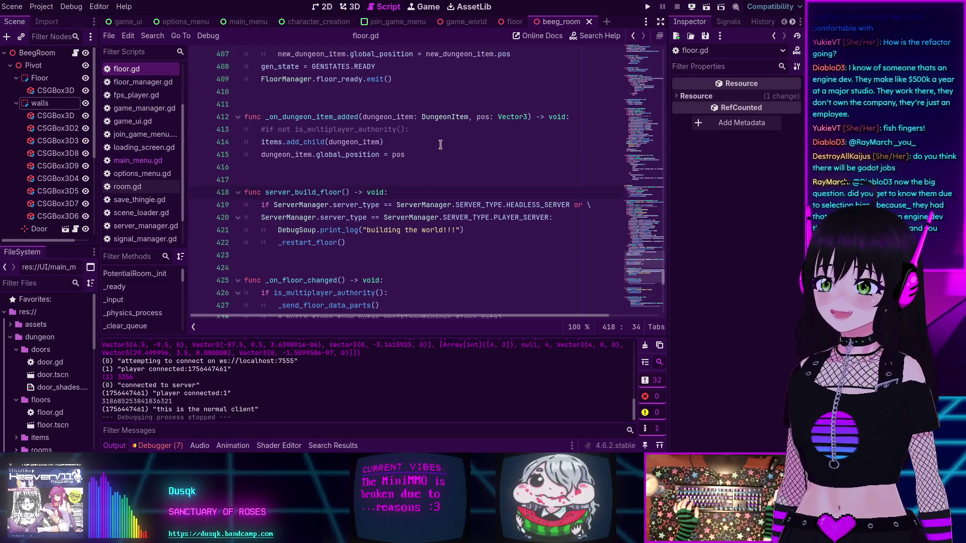
{"action": "left_click", "coordinate": [439, 142]}
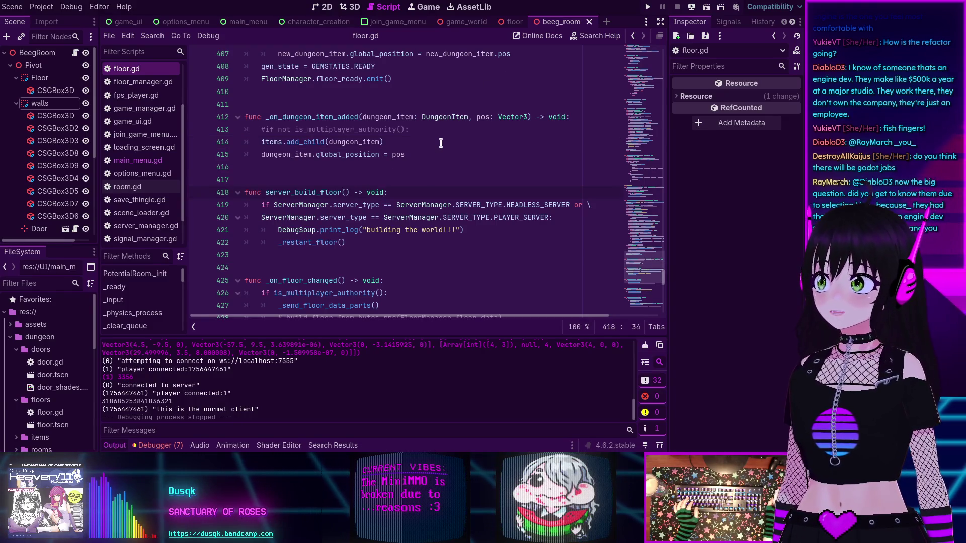
{"action": "left_click", "coordinate": [409, 154]}
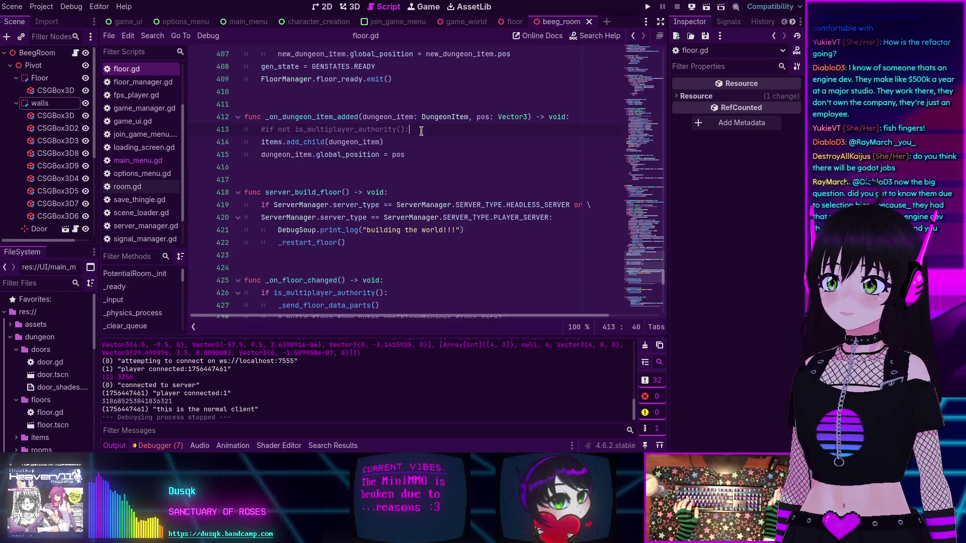
{"action": "left_click", "coordinate": [417, 130]}
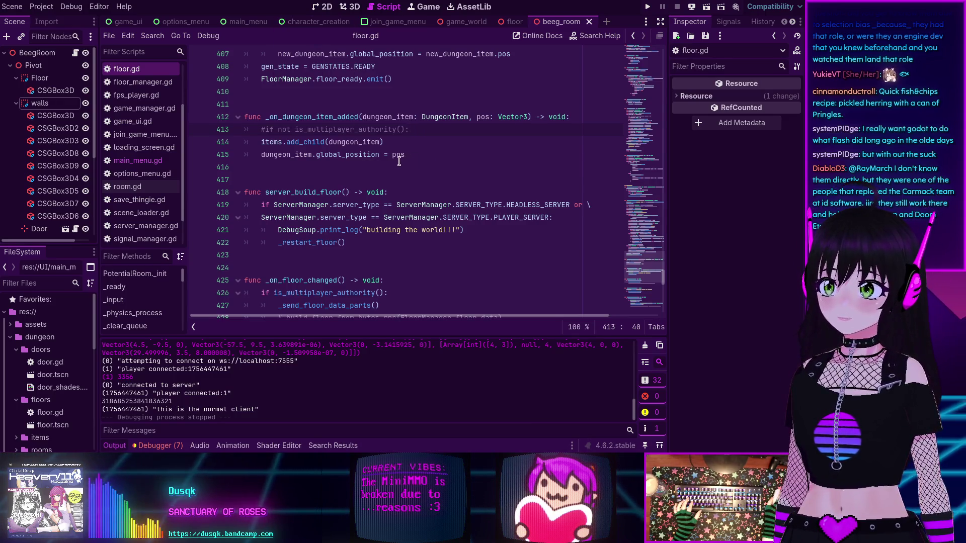
{"action": "scroll", "coordinate": [399, 161], "scroll_direction": "down", "scroll_amount": 2}
{"action": "scroll", "coordinate": [353, 158], "scroll_direction": "up", "scroll_amount": 2}
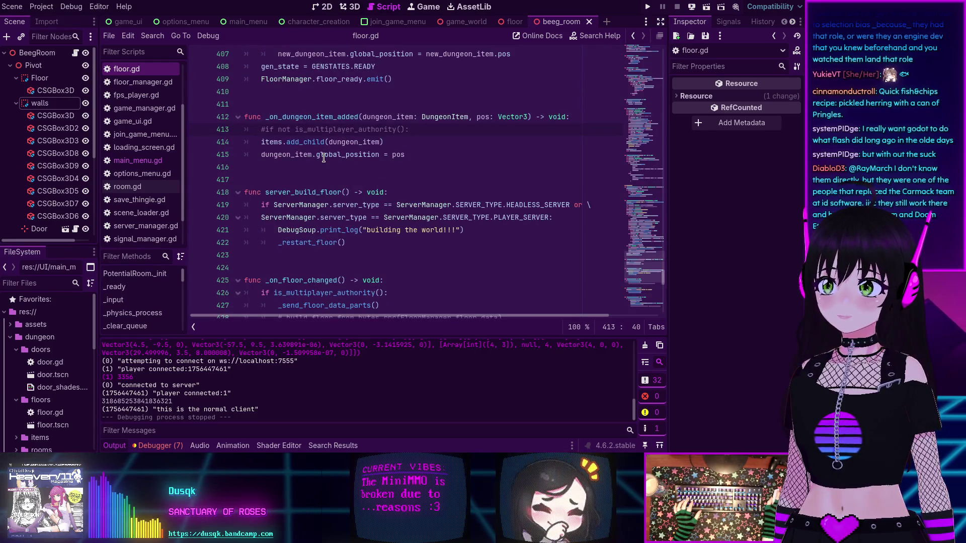
{"action": "scroll", "coordinate": [301, 166], "scroll_direction": "down", "scroll_amount": 4}
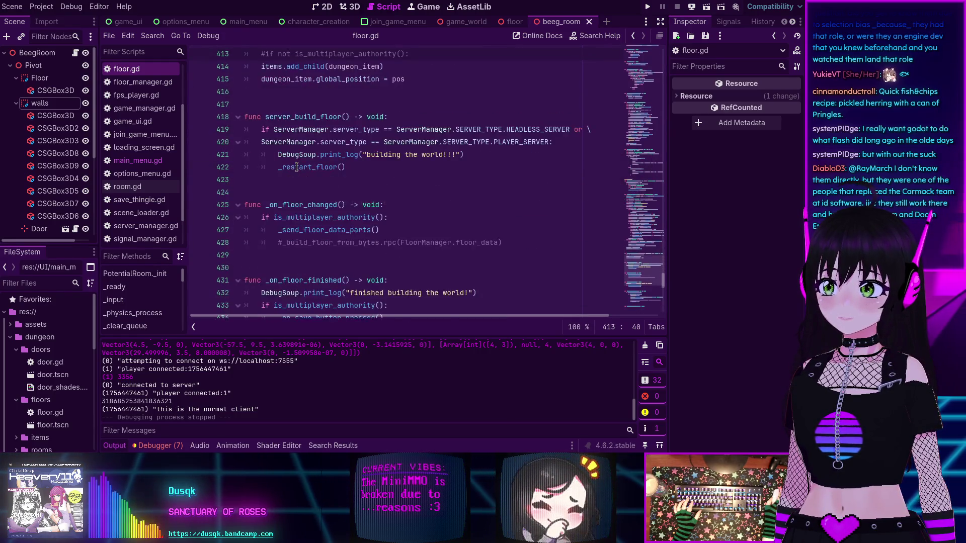
Review the node-not-found errors in the Debugger's Errors list, then switch to the browser.
{"action": "left_click", "coordinate": [158, 446]}
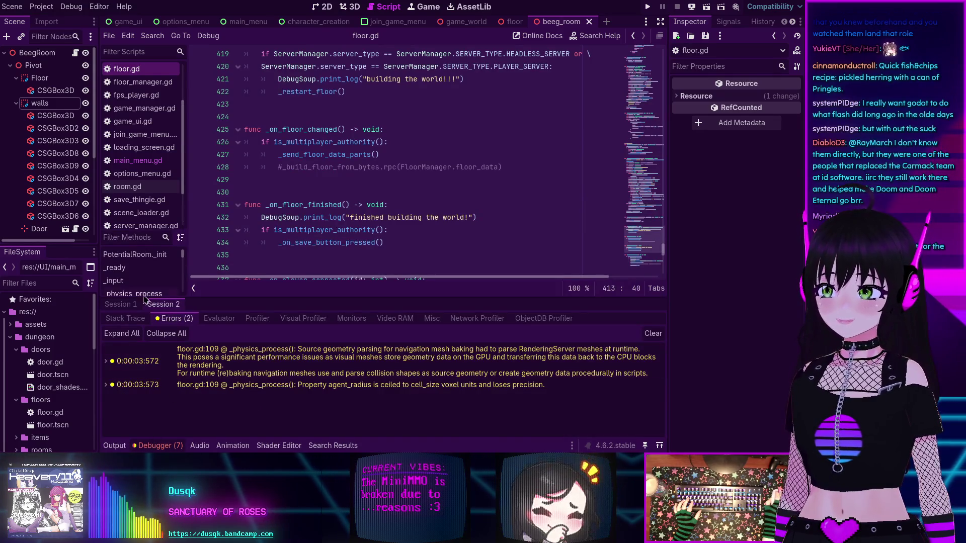
{"action": "mouse_move", "coordinate": [227, 350]}
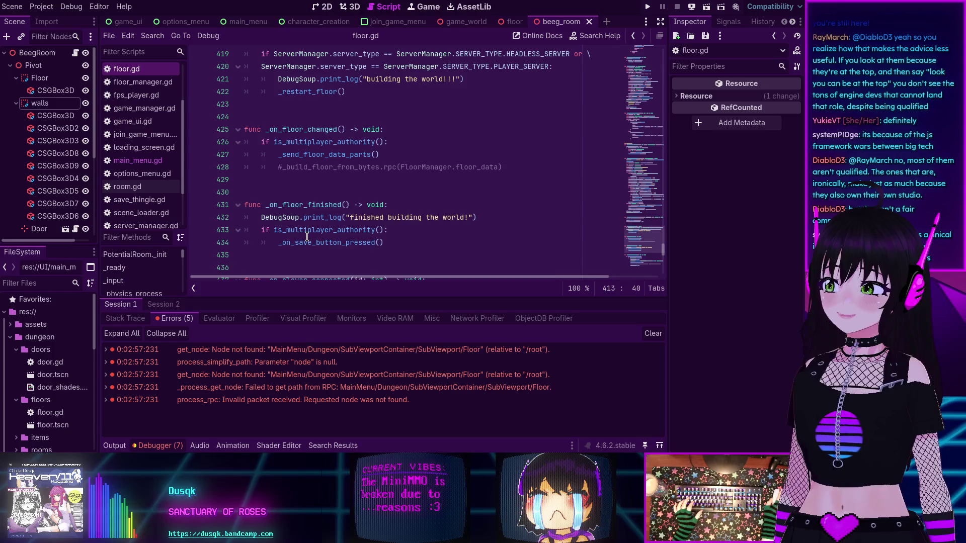
{"action": "scroll", "coordinate": [307, 237], "scroll_direction": "down", "scroll_amount": 3}
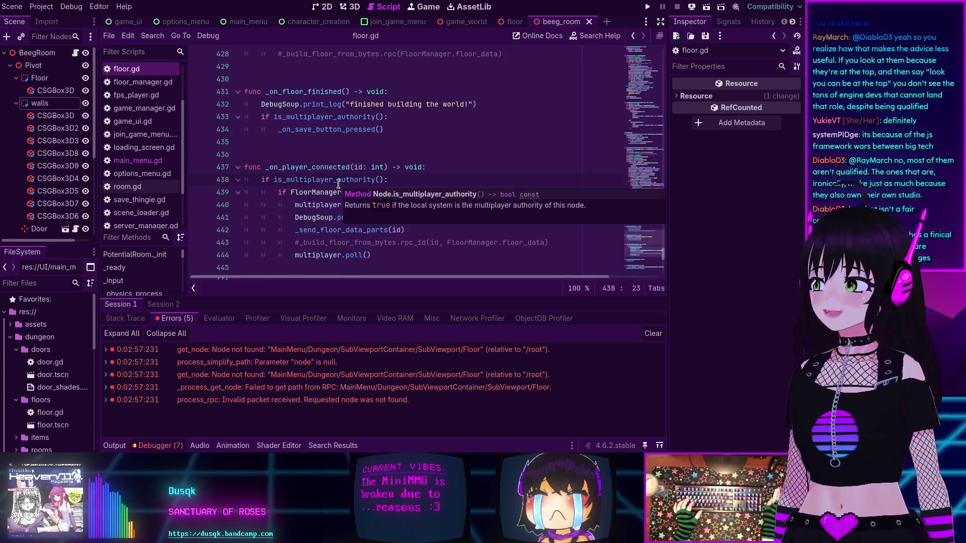
{"action": "scroll", "coordinate": [344, 171], "scroll_direction": "up", "scroll_amount": 2}
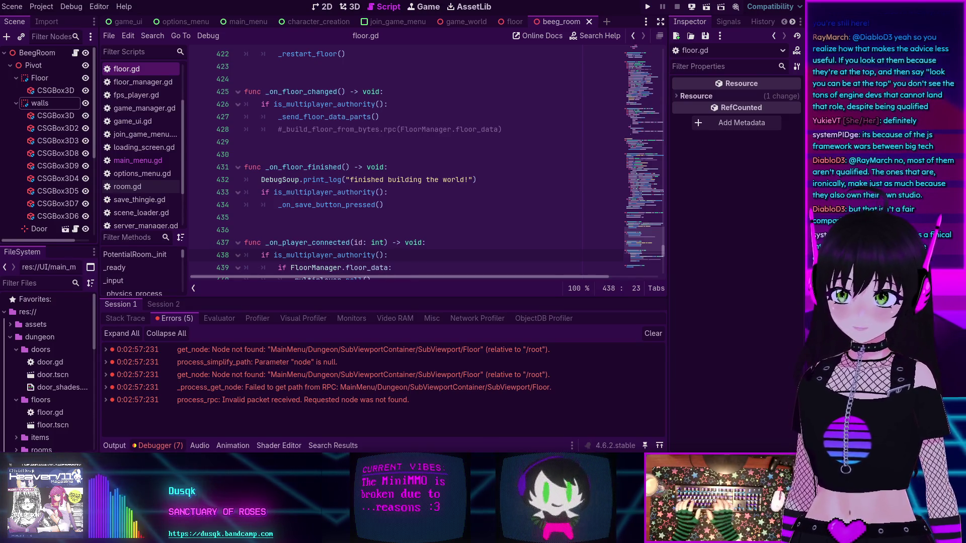
{"action": "key", "text": "alt+Tab"}
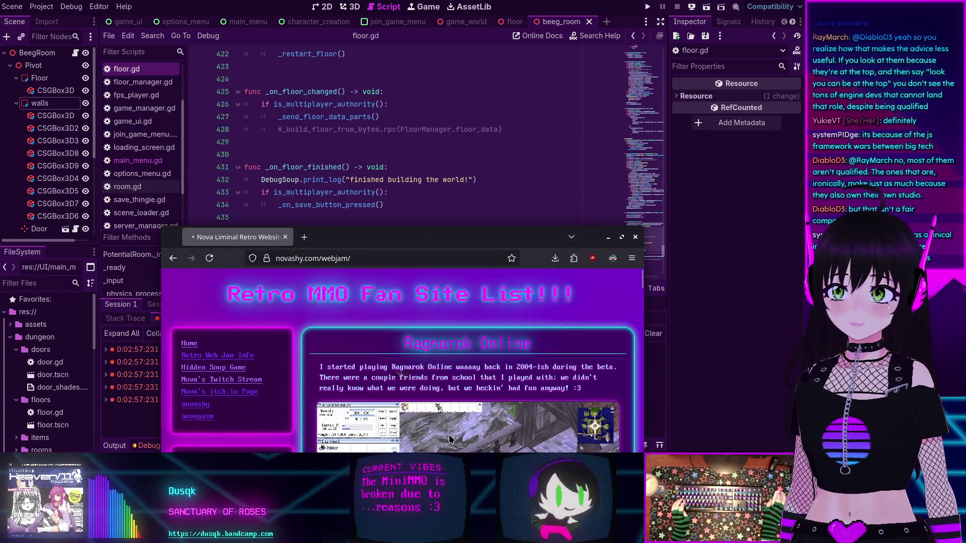
Open the Retro Web Jam Info page from the fan site list and maximize Firefox.
{"action": "left_click", "coordinate": [373, 258]}
{"action": "left_click", "coordinate": [373, 258]}
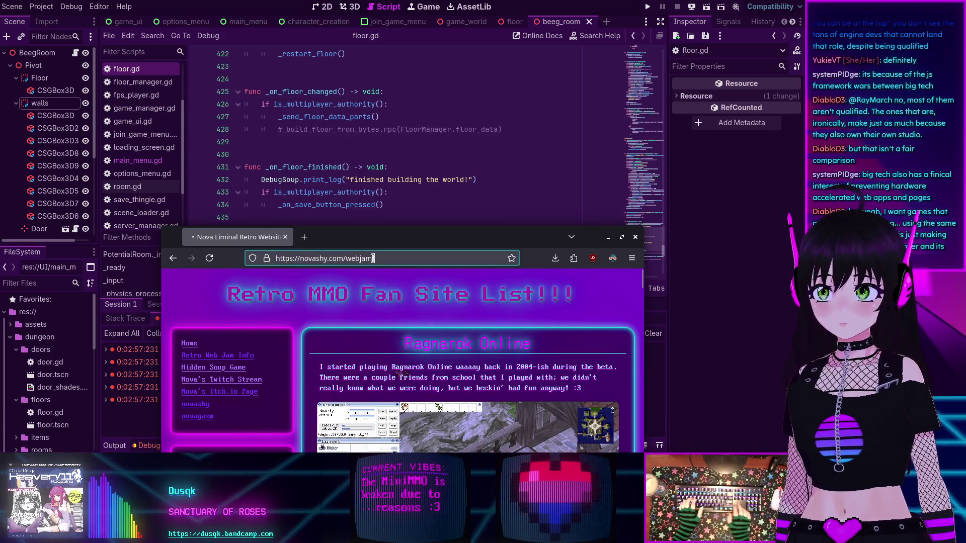
{"action": "left_click", "coordinate": [209, 357]}
{"action": "left_click_drag", "start_coordinate": [442, 236], "coordinate": [417, 142]}
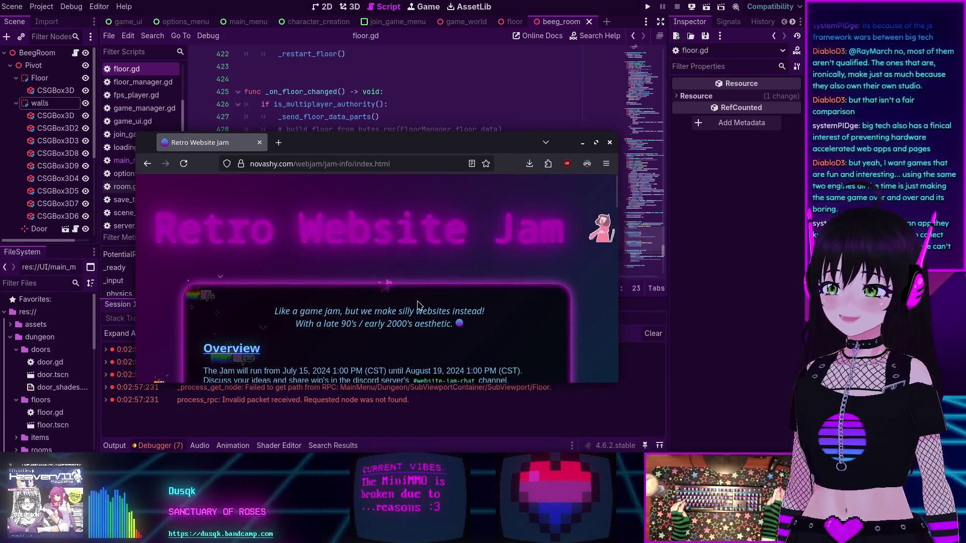
{"action": "key", "text": "super+Up"}
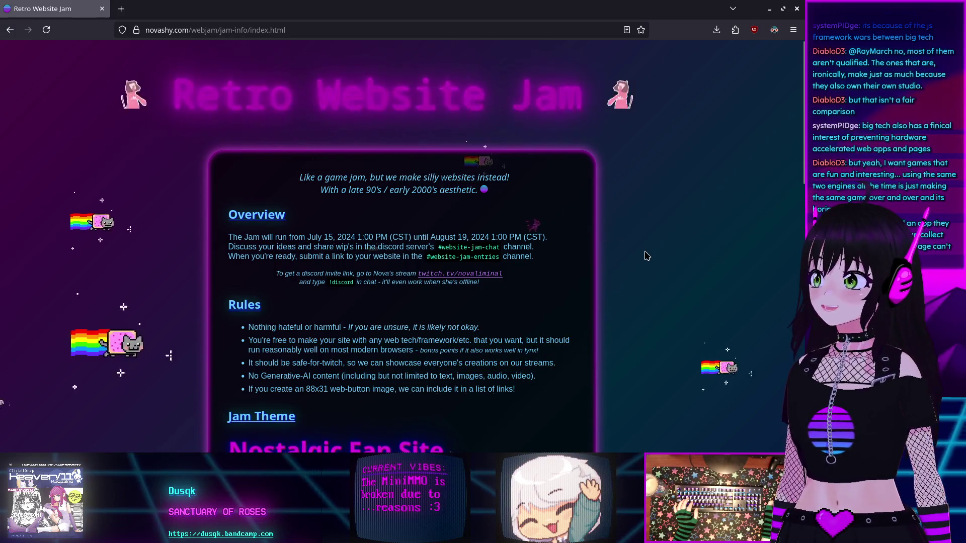
Read through the jam page, briefly highlighting the July 15, 2024 start date.
{"action": "scroll", "coordinate": [626, 253], "scroll_direction": "down", "scroll_amount": 4}
{"action": "scroll", "coordinate": [625, 253], "scroll_direction": "down", "scroll_amount": 7}
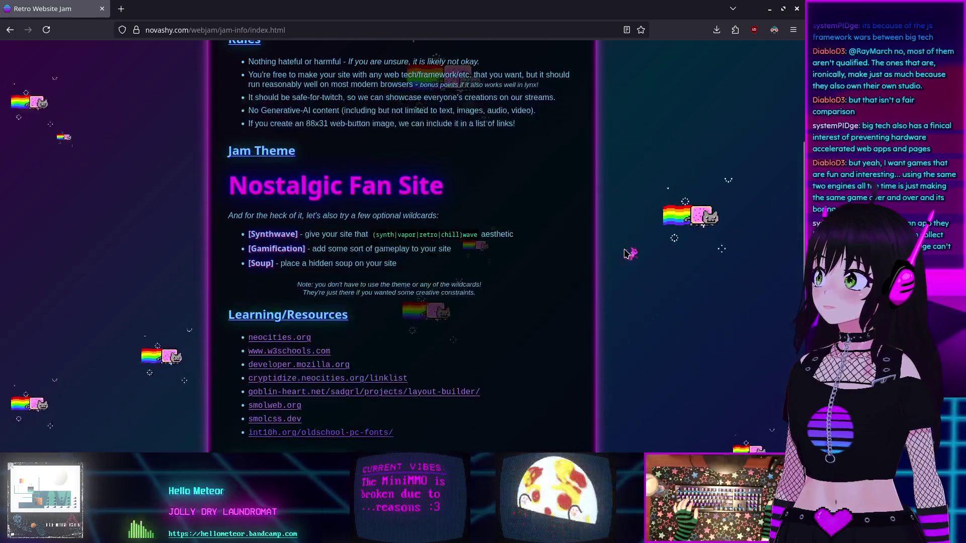
{"action": "scroll", "coordinate": [626, 253], "scroll_direction": "down", "scroll_amount": 3}
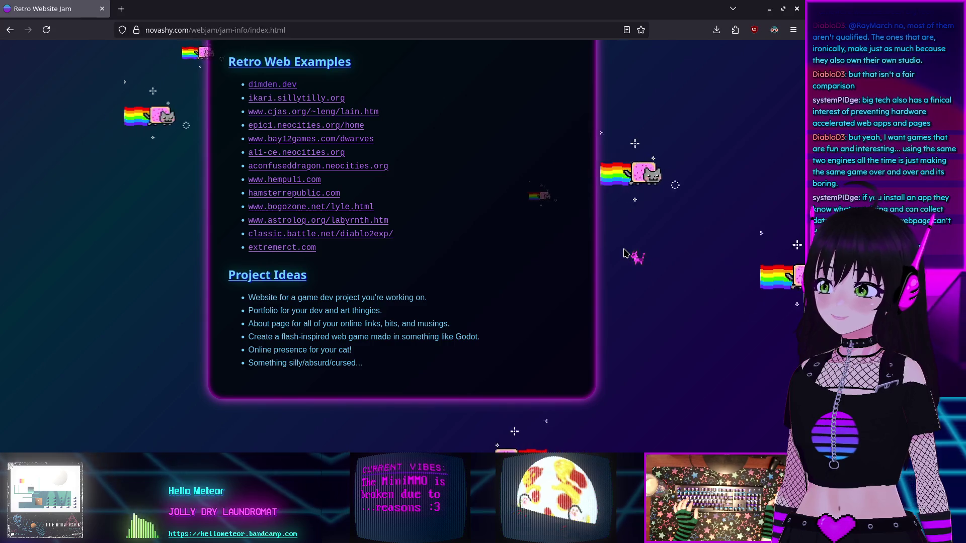
{"action": "scroll", "coordinate": [626, 253], "scroll_direction": "up", "scroll_amount": 13}
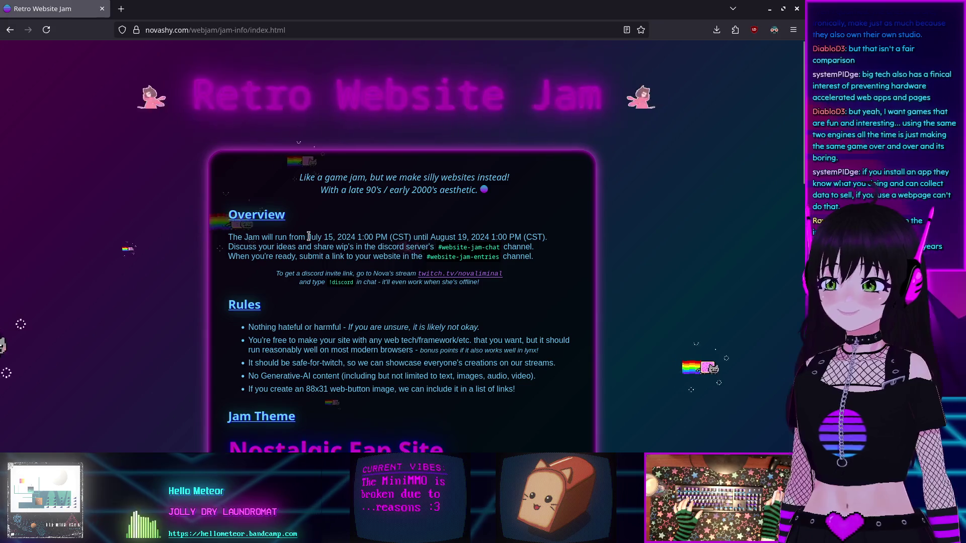
{"action": "left_click_drag", "start_coordinate": [306, 237], "coordinate": [355, 237]}
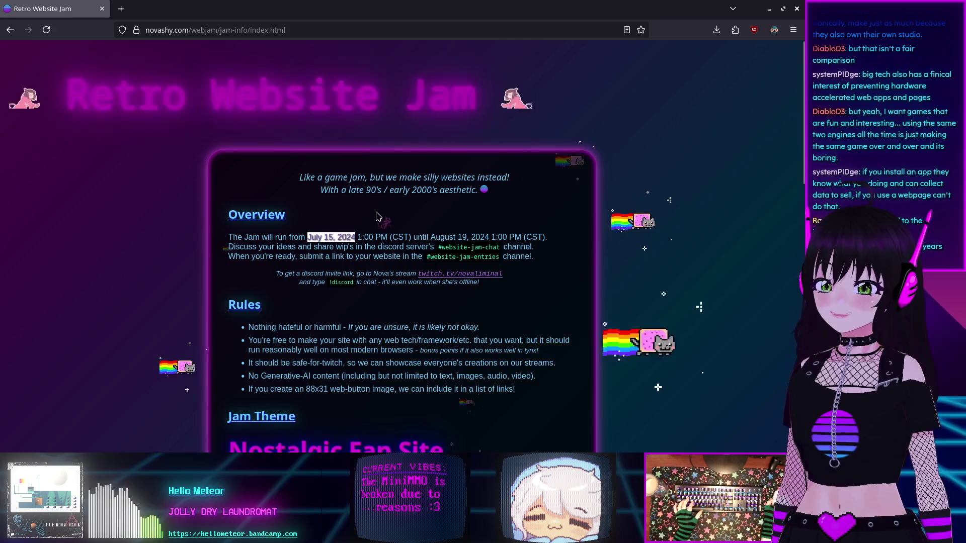
{"action": "left_click", "coordinate": [327, 275]}
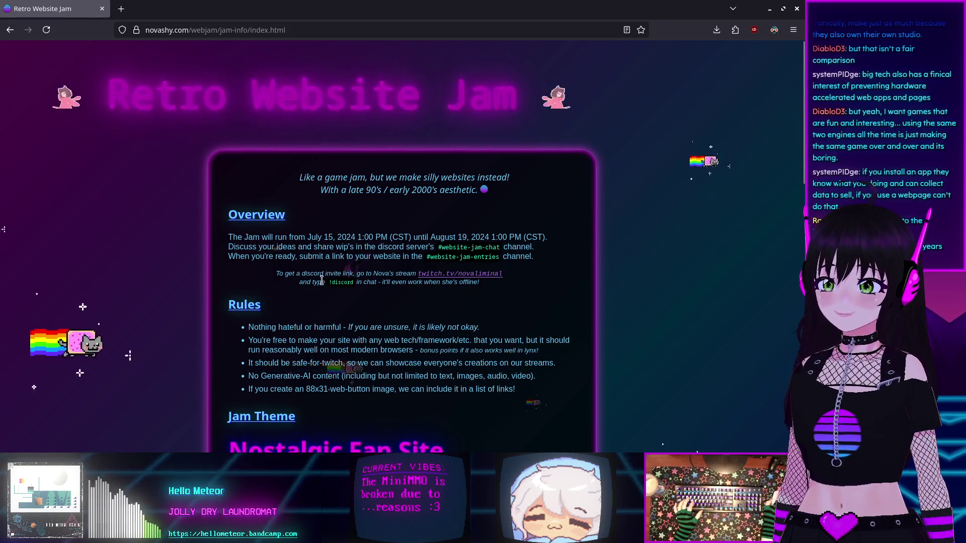
{"action": "scroll", "coordinate": [327, 275], "scroll_direction": "down", "scroll_amount": 2}
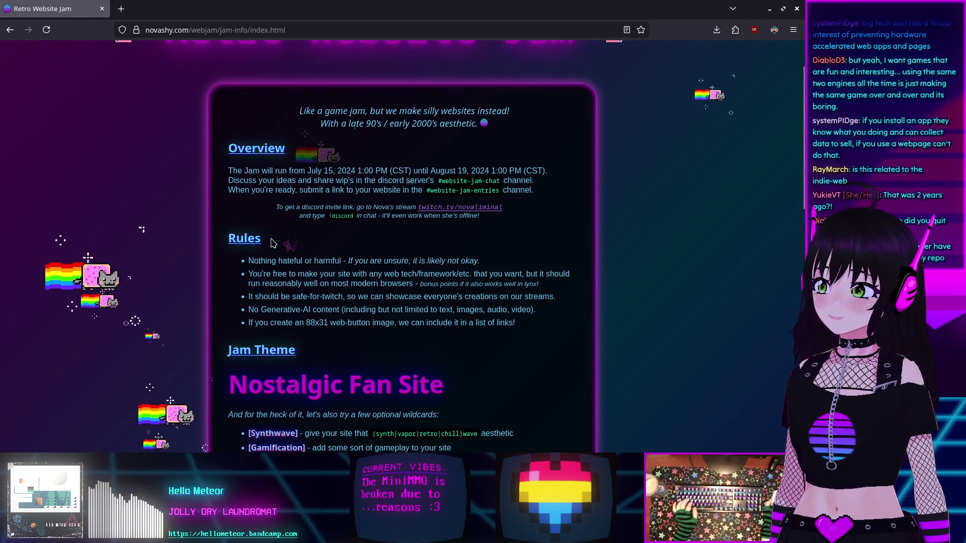
{"action": "scroll", "coordinate": [273, 244], "scroll_direction": "down", "scroll_amount": 4}
{"action": "scroll", "coordinate": [273, 238], "scroll_direction": "up", "scroll_amount": 5}
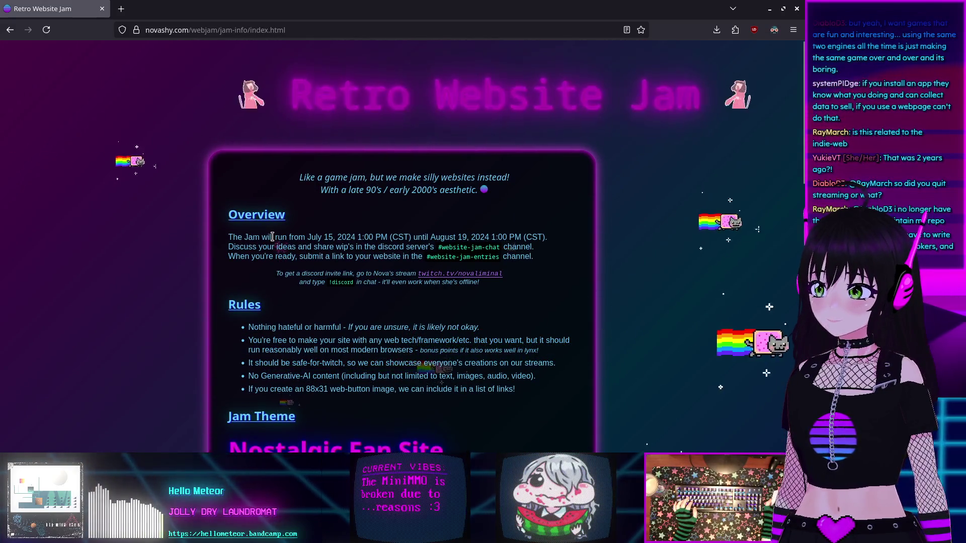
{"action": "scroll", "coordinate": [272, 237], "scroll_direction": "down", "scroll_amount": 5}
{"action": "scroll", "coordinate": [272, 237], "scroll_direction": "down", "scroll_amount": 6}
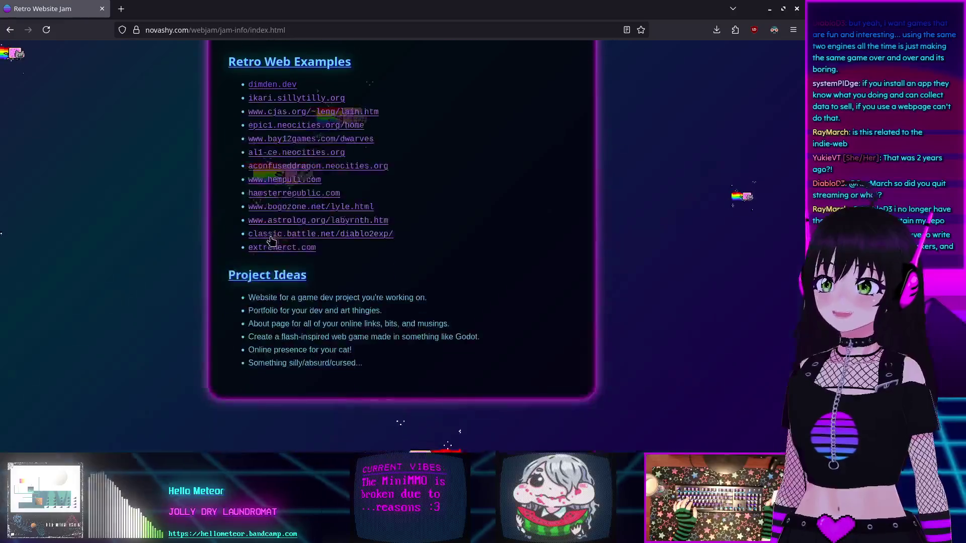
{"action": "scroll", "coordinate": [272, 237], "scroll_direction": "up", "scroll_amount": 12}
Copy the jam page's web address and close the browser to return to Godot.
{"action": "key", "text": "ctrl+l"}
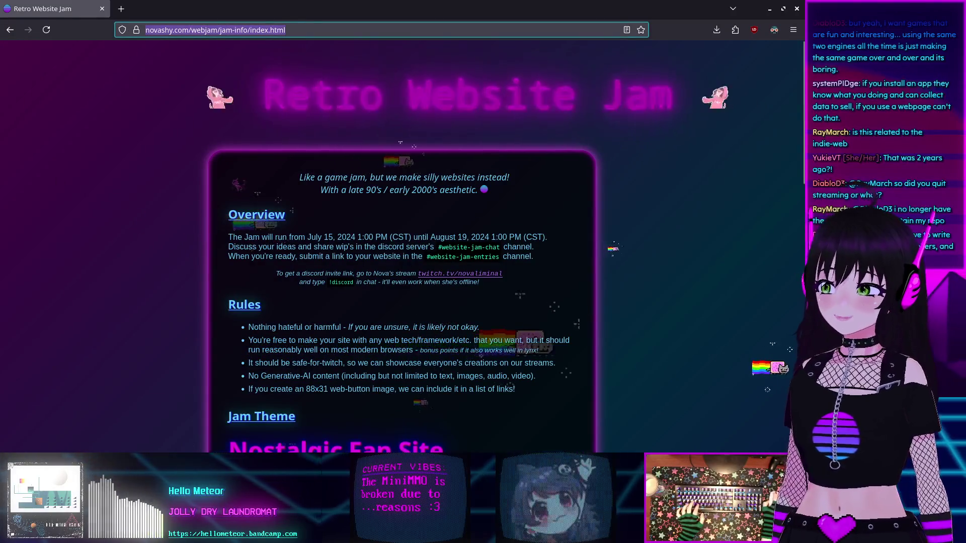
{"action": "key", "text": "alt+Tab"}
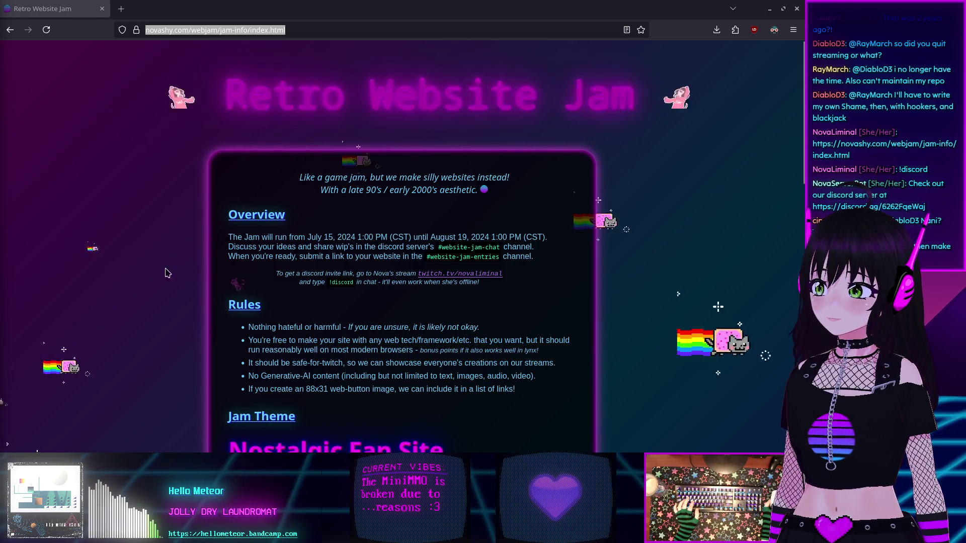
{"action": "scroll", "coordinate": [302, 289], "scroll_direction": "down", "scroll_amount": 2}
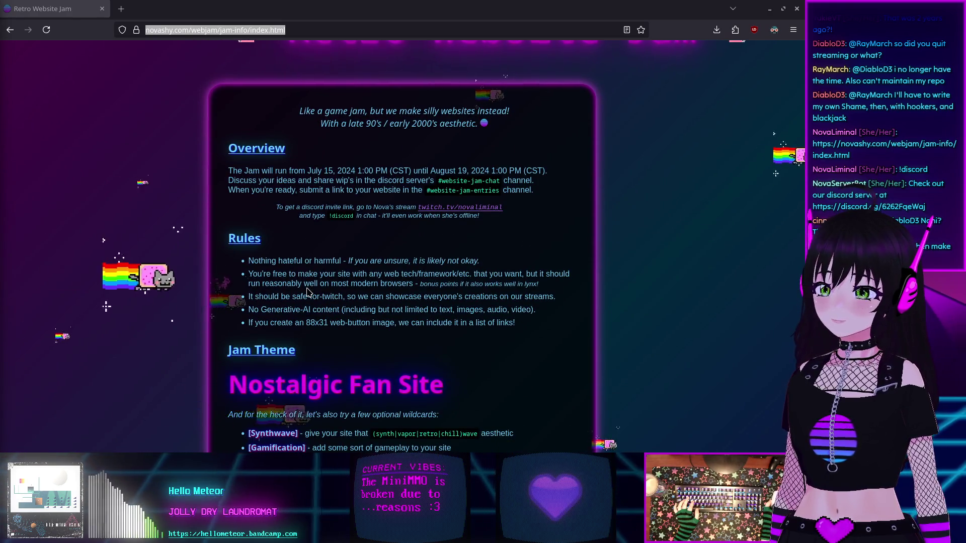
{"action": "scroll", "coordinate": [308, 292], "scroll_direction": "down", "scroll_amount": 3}
{"action": "left_click", "coordinate": [102, 9]}
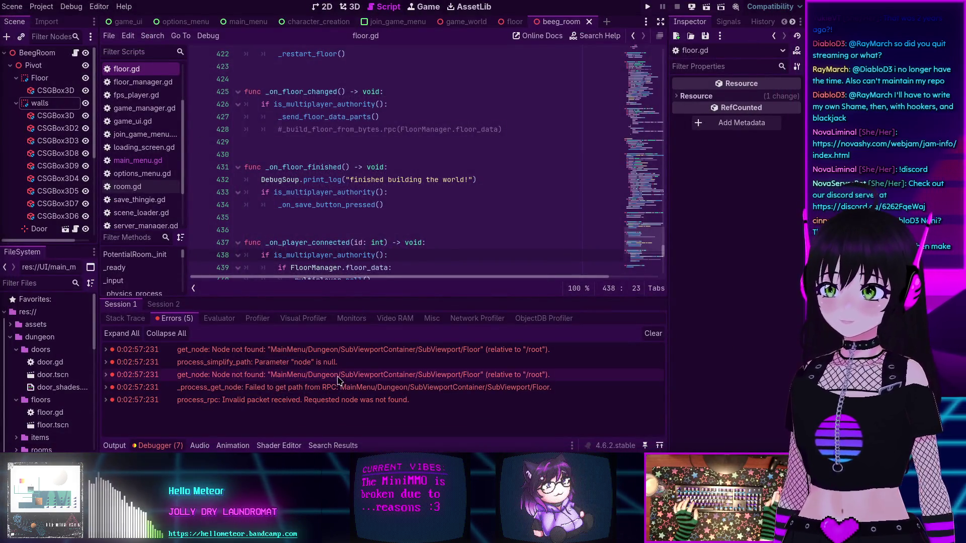
Select the first 'Node not found' error and expand it to show its C++ Error and Source lines.
{"action": "mouse_move", "coordinate": [324, 353]}
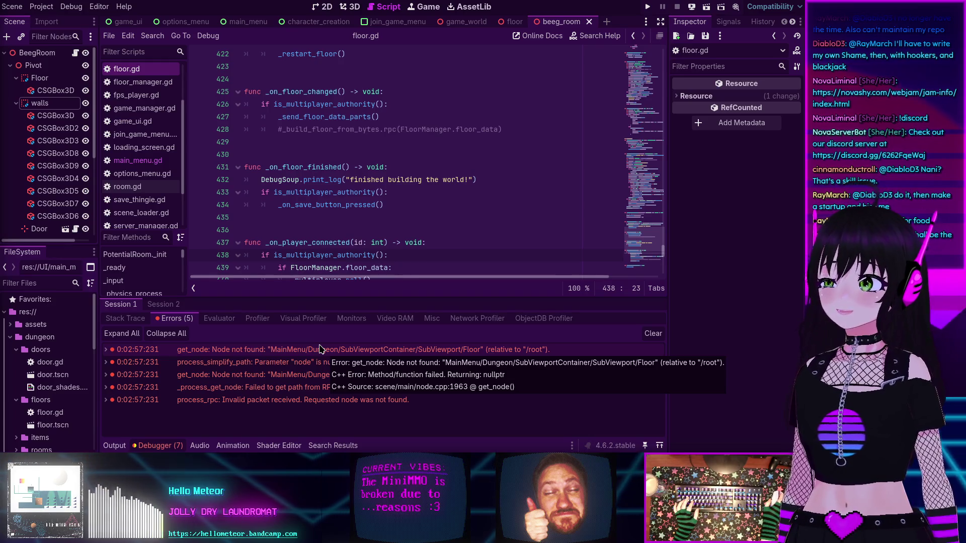
{"action": "key", "text": "Up"}
{"action": "key", "text": "Up"}
{"action": "key", "text": "Up"}
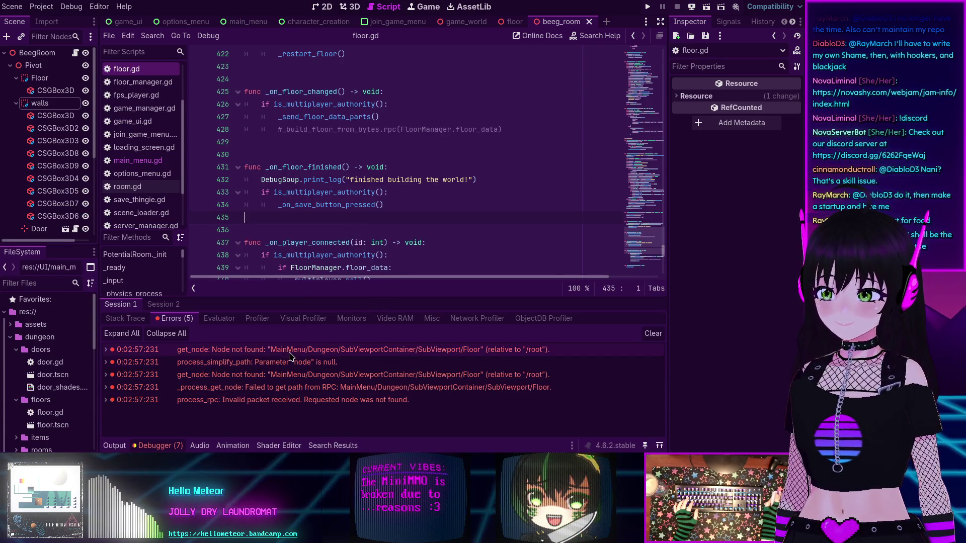
{"action": "mouse_move", "coordinate": [289, 355]}
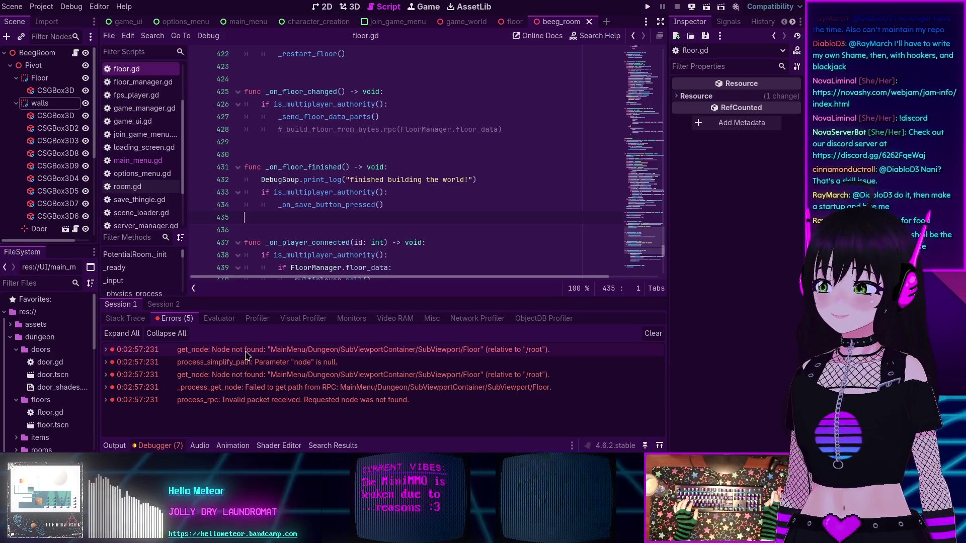
{"action": "mouse_move", "coordinate": [246, 355]}
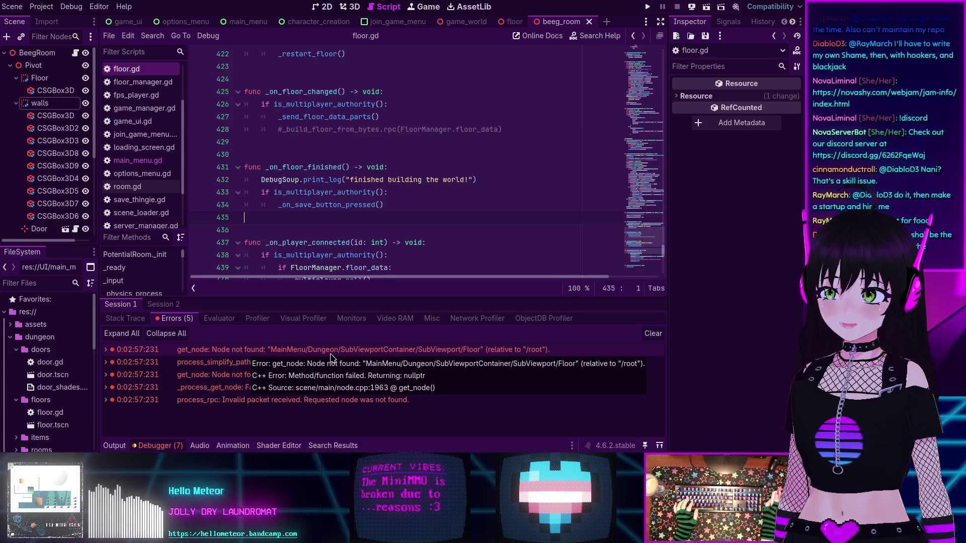
{"action": "left_click", "coordinate": [449, 352]}
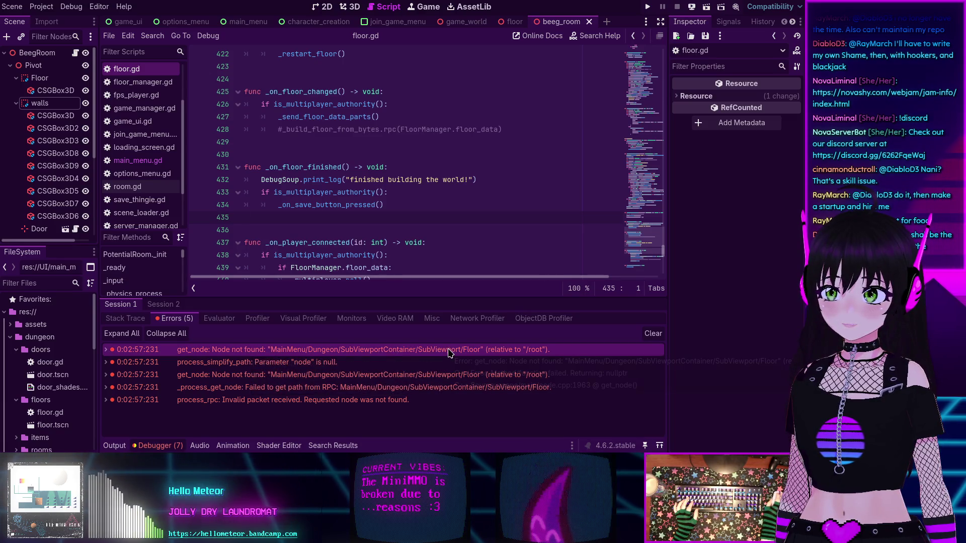
{"action": "mouse_move", "coordinate": [331, 351]}
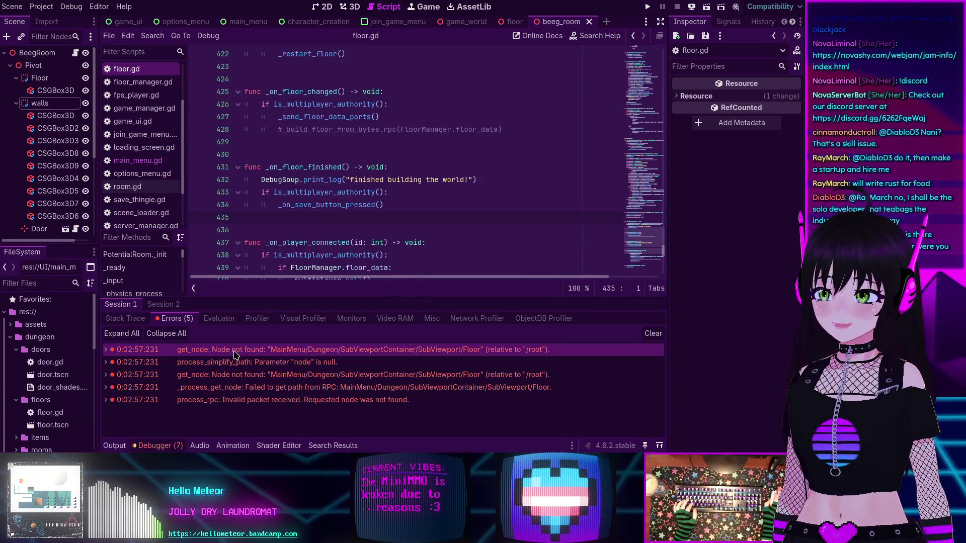
{"action": "mouse_move", "coordinate": [234, 355]}
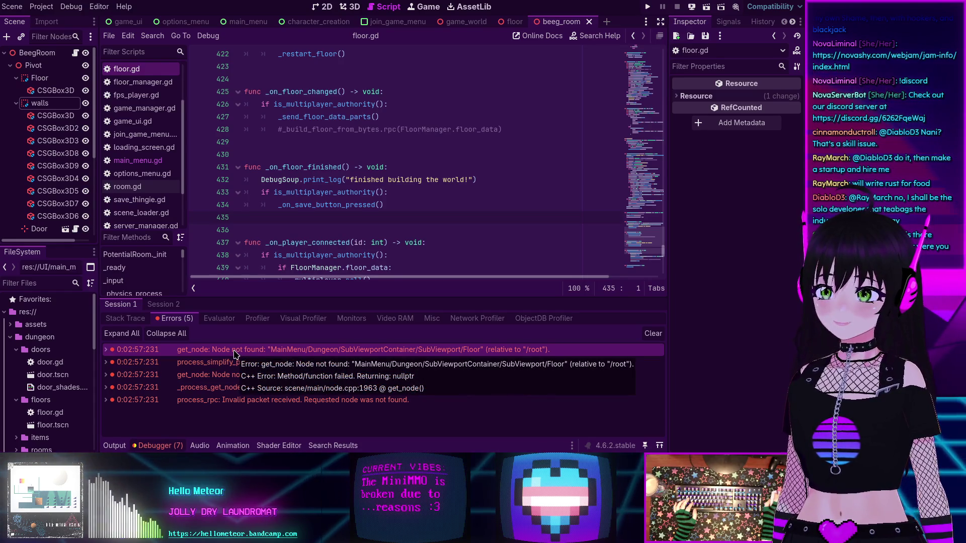
{"action": "double_click", "coordinate": [231, 350]}
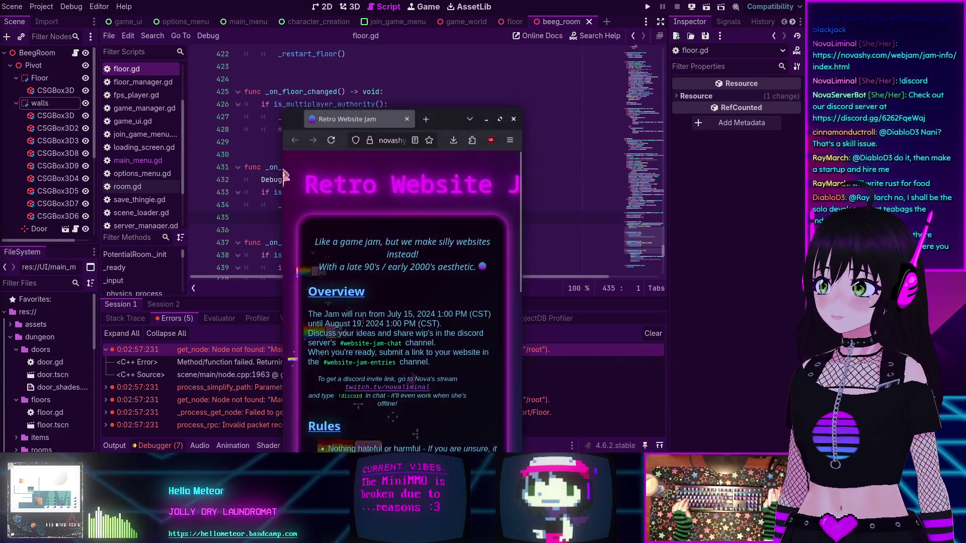
Scroll the jam info page and open its HTML page source in a new tab.
{"action": "scroll", "coordinate": [391, 243], "scroll_direction": "down", "scroll_amount": 5}
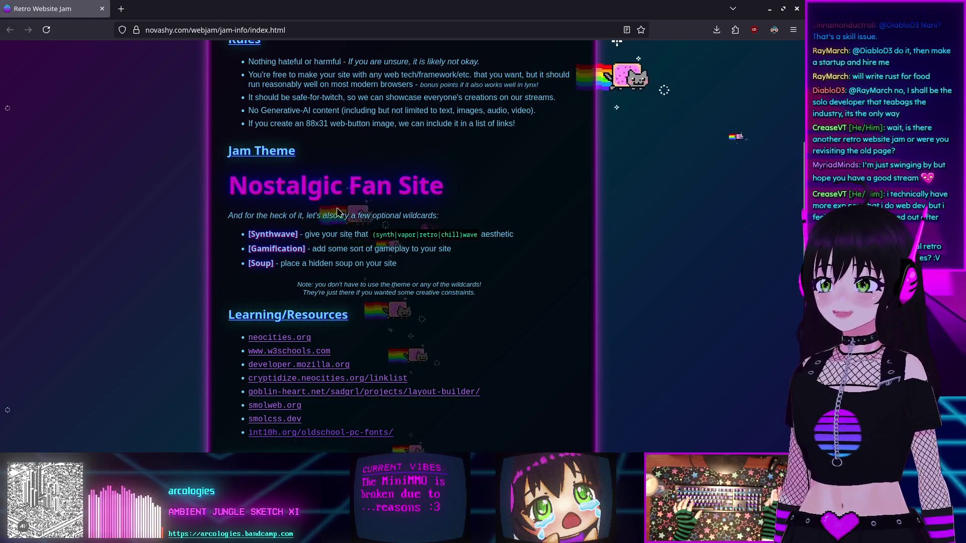
{"action": "scroll", "coordinate": [327, 221], "scroll_direction": "up", "scroll_amount": 5}
{"action": "scroll", "coordinate": [280, 243], "scroll_direction": "down", "scroll_amount": 2}
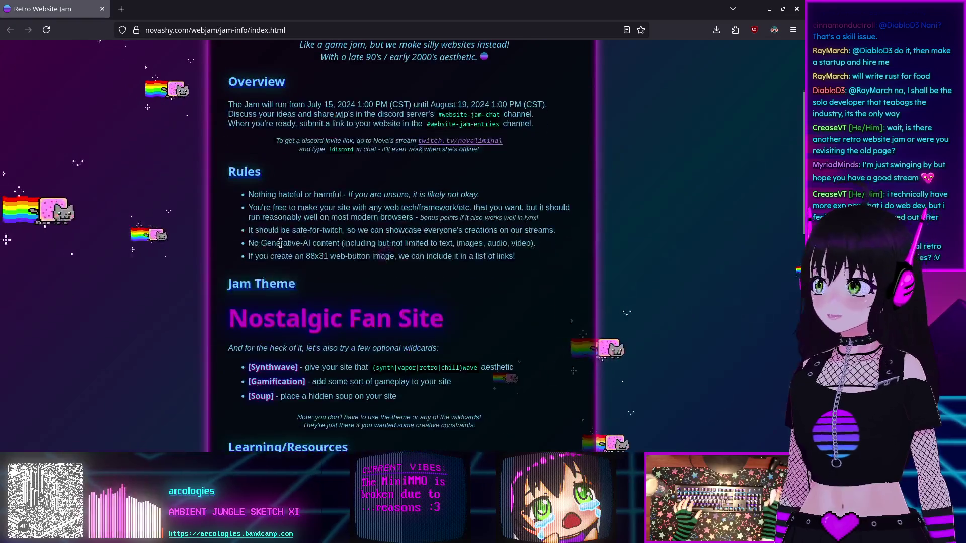
{"action": "scroll", "coordinate": [280, 244], "scroll_direction": "down", "scroll_amount": 3}
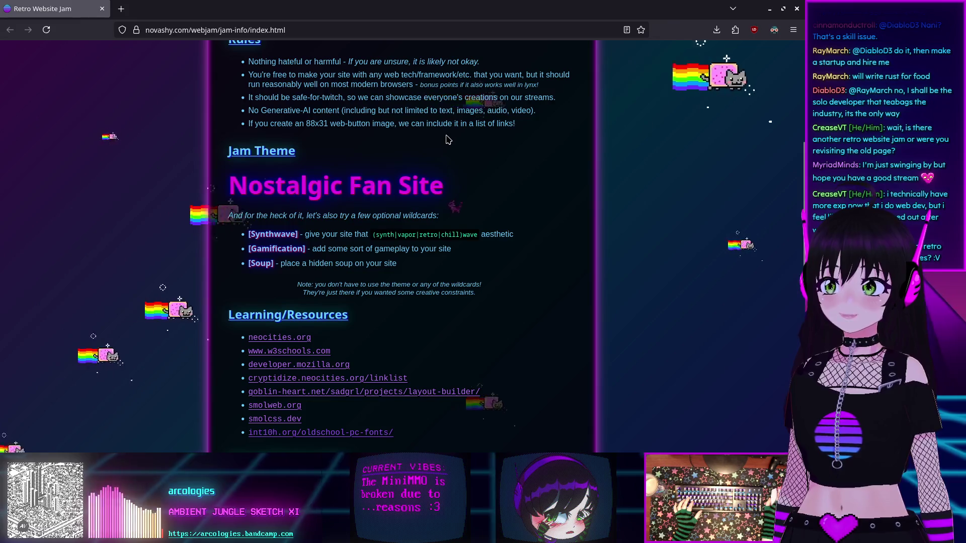
{"action": "scroll", "coordinate": [448, 140], "scroll_direction": "up", "scroll_amount": 5}
{"action": "right_click", "coordinate": [136, 180]}
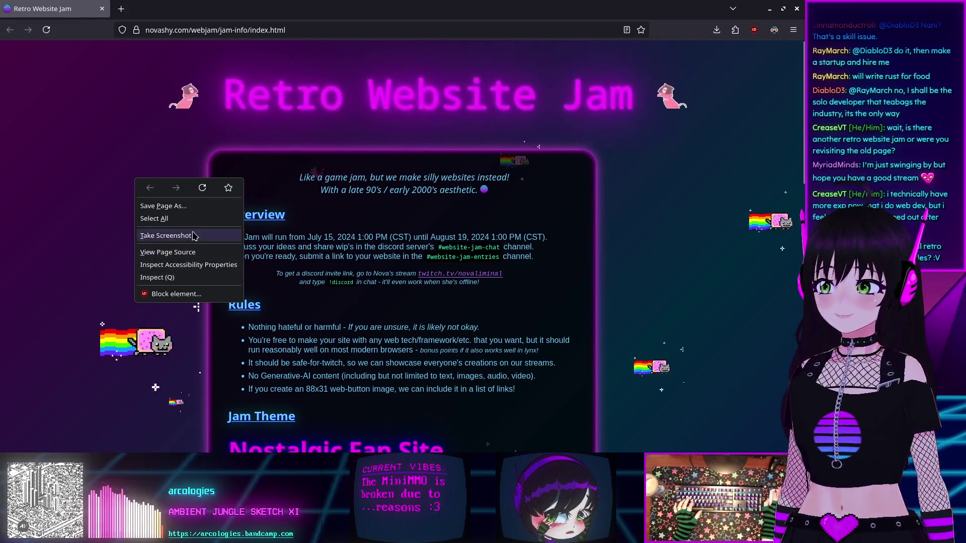
{"action": "left_click", "coordinate": [202, 253]}
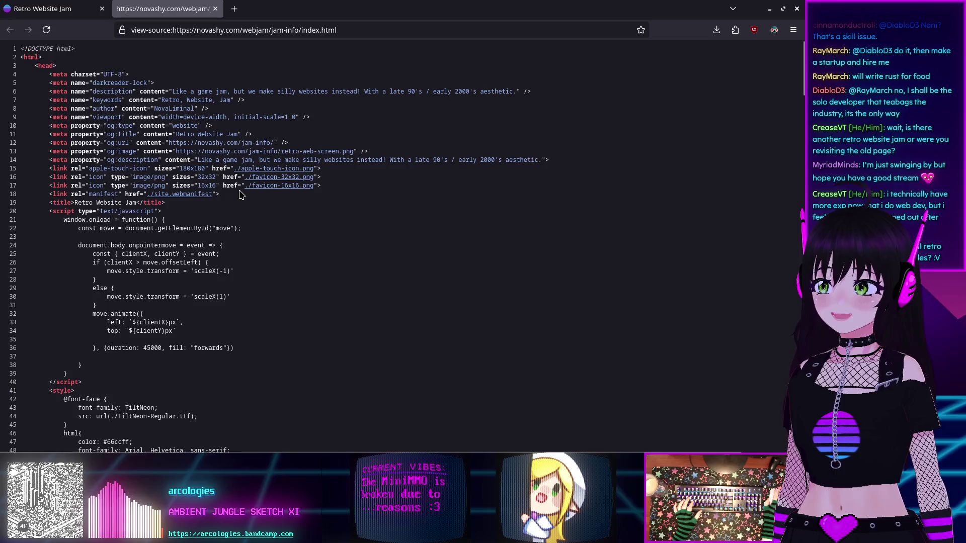
{"action": "scroll", "coordinate": [239, 195], "scroll_direction": "down", "scroll_amount": 20}
{"action": "scroll", "coordinate": [240, 195], "scroll_direction": "down", "scroll_amount": 20}
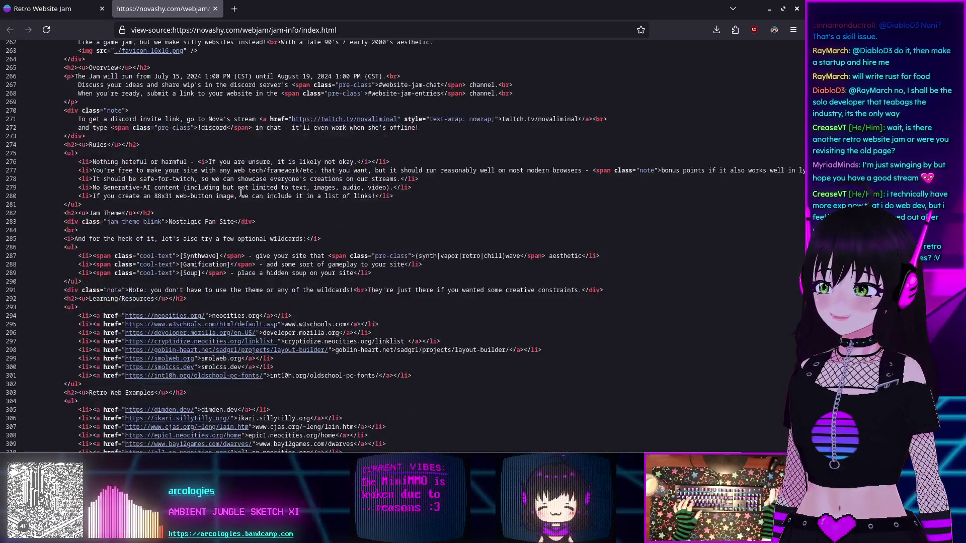
{"action": "scroll", "coordinate": [241, 192], "scroll_direction": "up", "scroll_amount": 15}
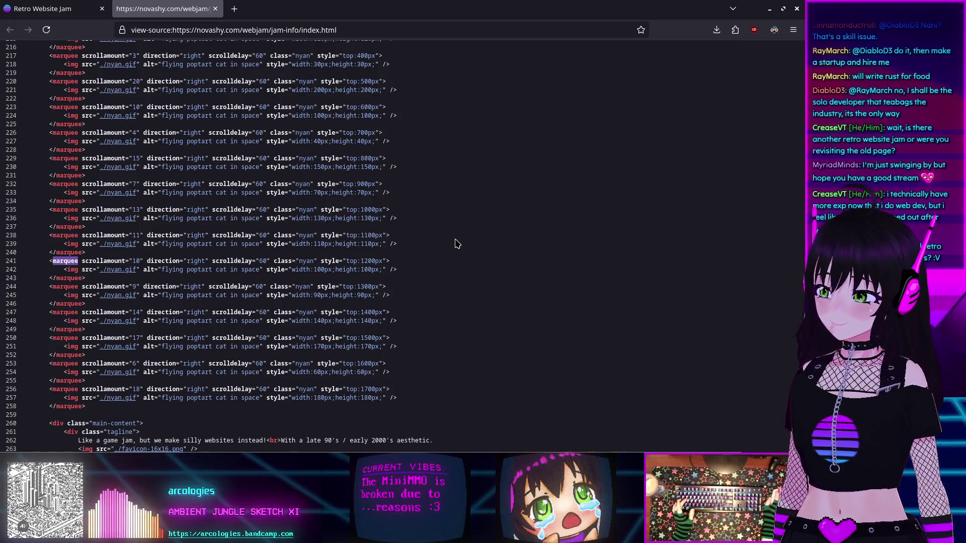
{"action": "scroll", "coordinate": [456, 244], "scroll_direction": "down", "scroll_amount": 5}
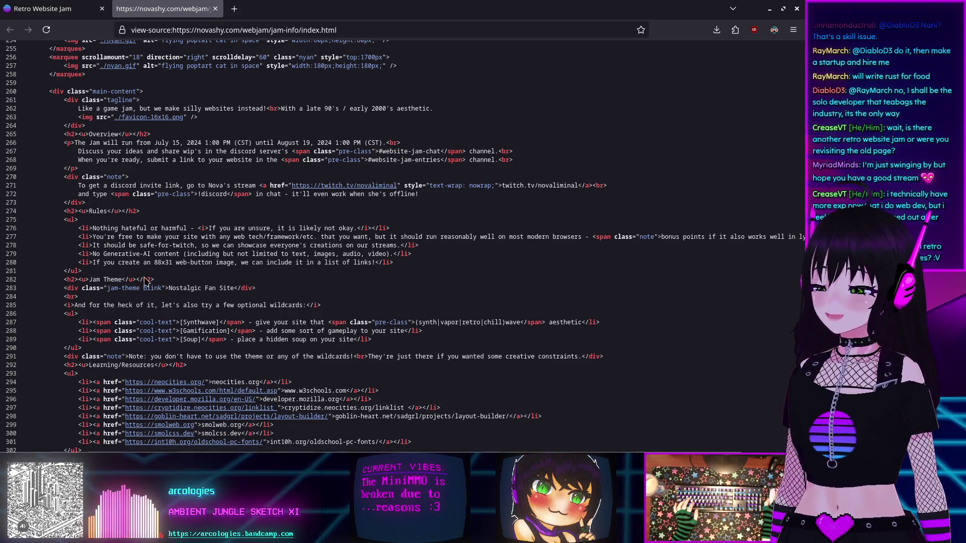
{"action": "left_click", "coordinate": [215, 9]}
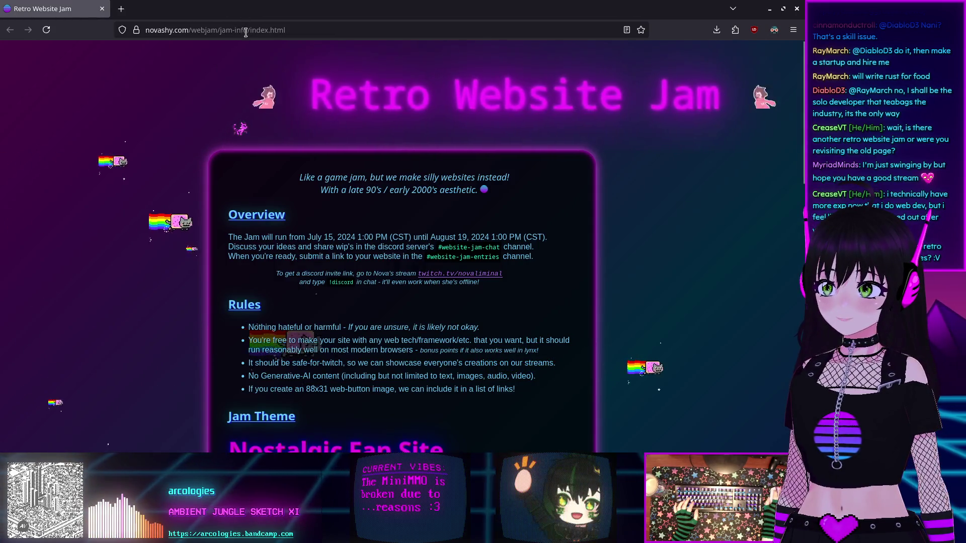
Trim the address to novashy.com/webjam/, load it, and scroll down to the embedded game.
{"action": "left_click_drag", "start_coordinate": [246, 30], "coordinate": [390, 39]}
{"action": "key", "text": "BackSpace"}
{"action": "key", "text": "Return"}
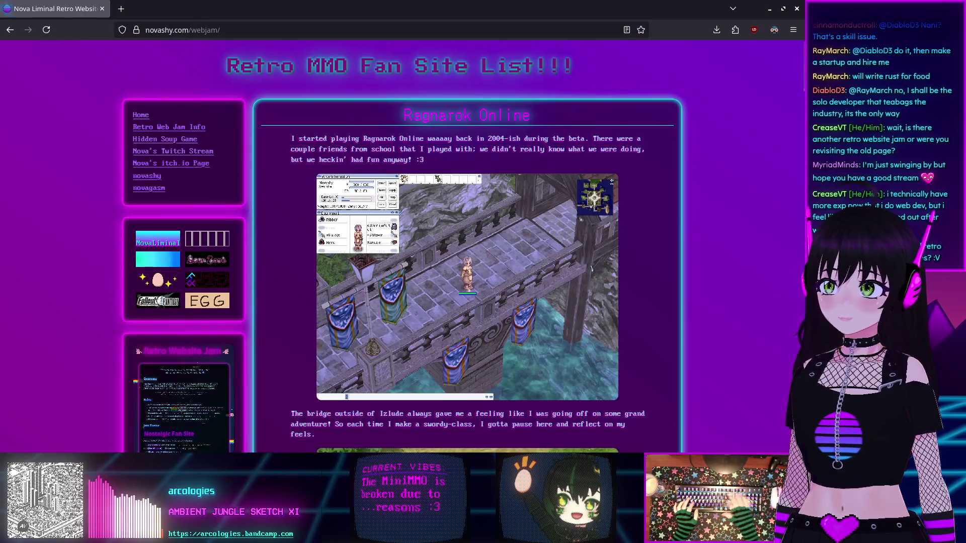
{"action": "scroll", "coordinate": [325, 193], "scroll_direction": "down", "scroll_amount": 5}
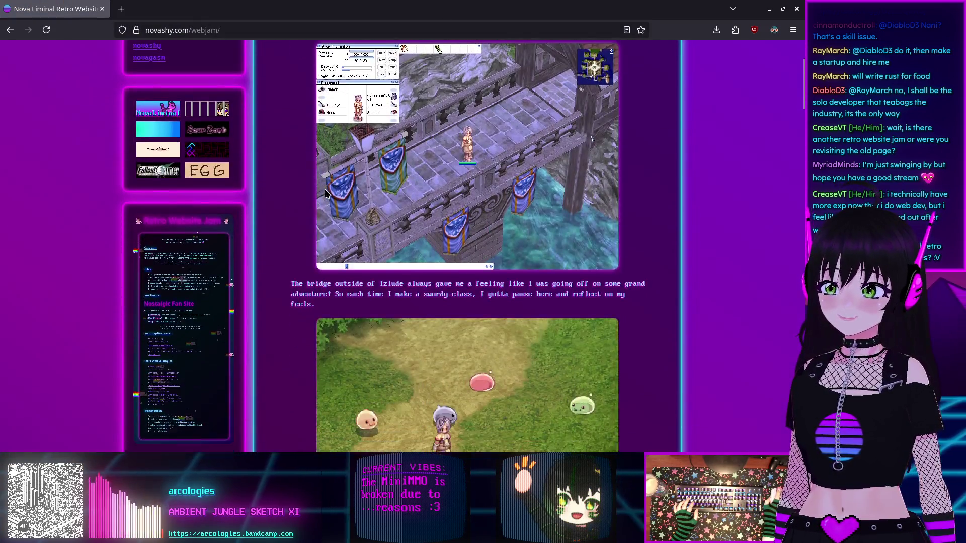
{"action": "scroll", "coordinate": [325, 194], "scroll_direction": "down", "scroll_amount": 15}
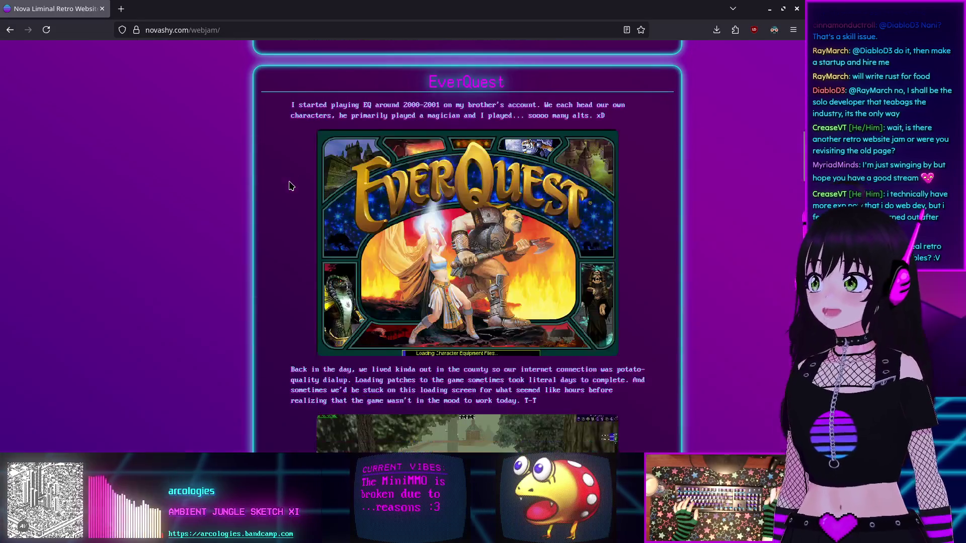
{"action": "scroll", "coordinate": [289, 185], "scroll_direction": "down", "scroll_amount": 20}
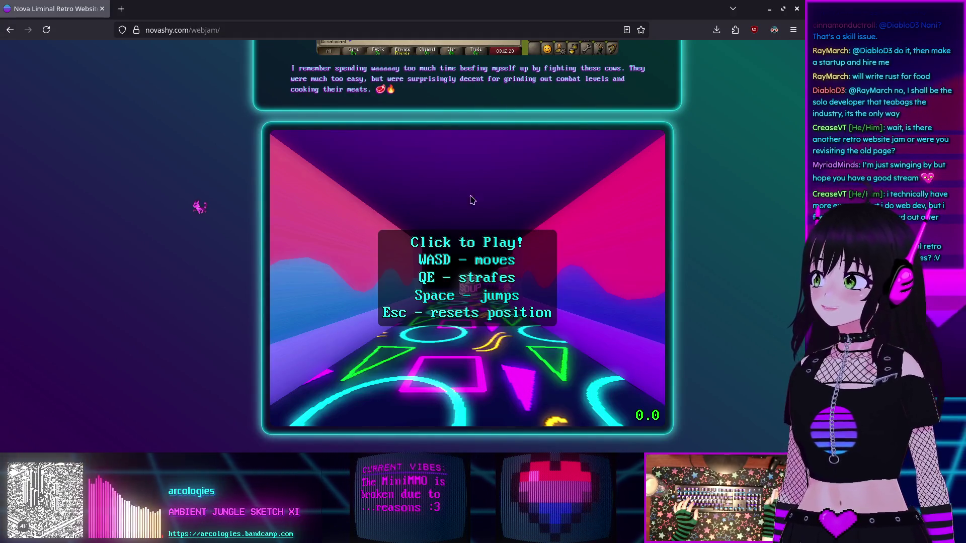
Start the embedded soup game and walk with WASD to collect the first soup can (1/38).
{"action": "left_click", "coordinate": [507, 254]}
{"action": "key", "text": "w"}
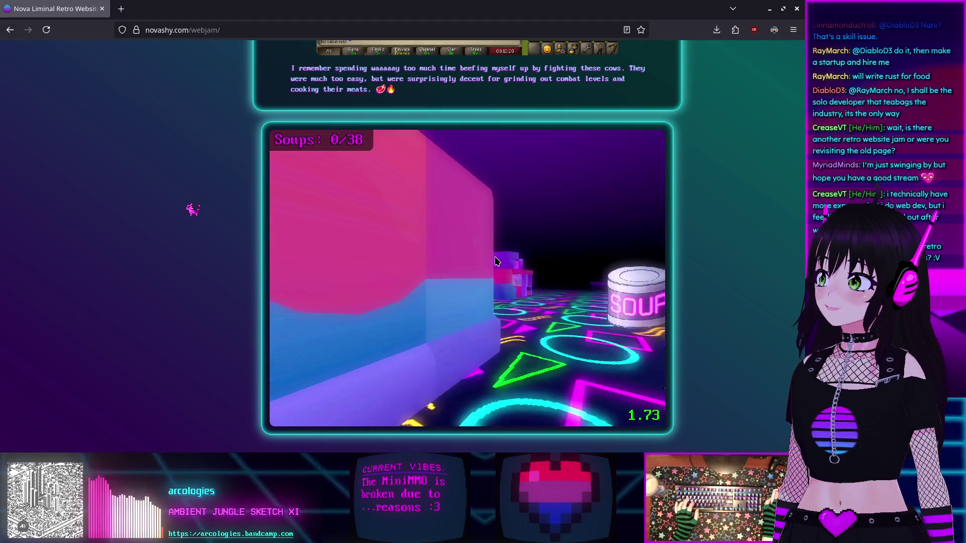
{"action": "key", "text": "d"}
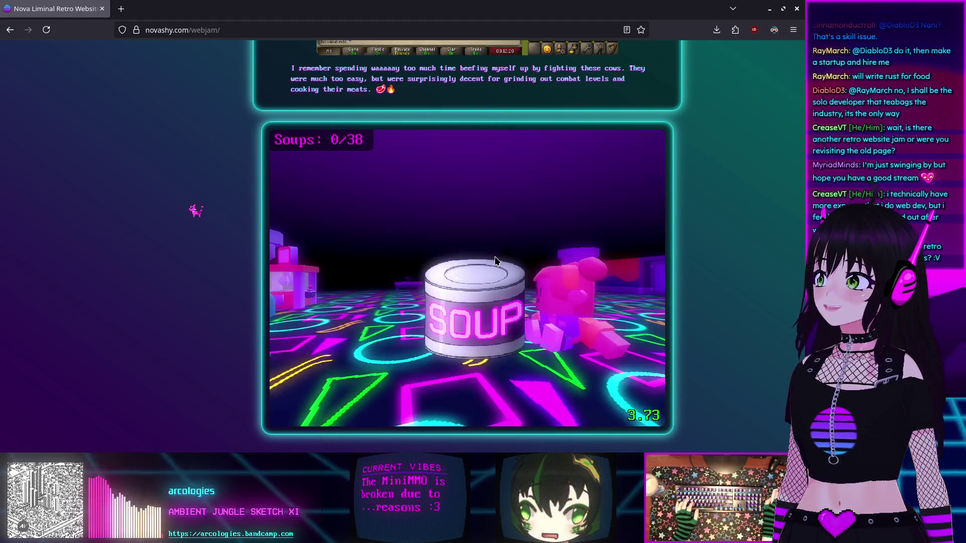
{"action": "key", "text": "w"}
{"action": "key", "text": "w"}
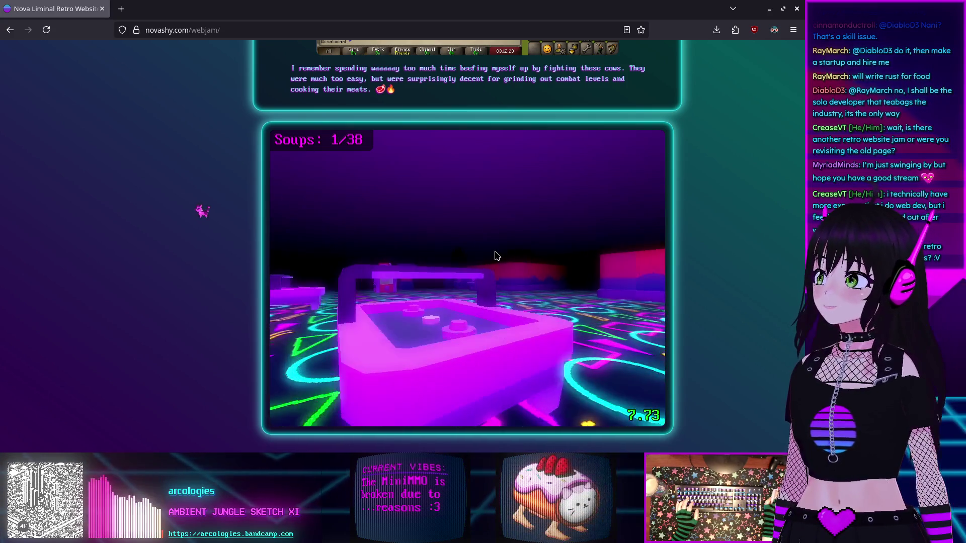
{"action": "key", "text": "d"}
{"action": "key", "text": "a"}
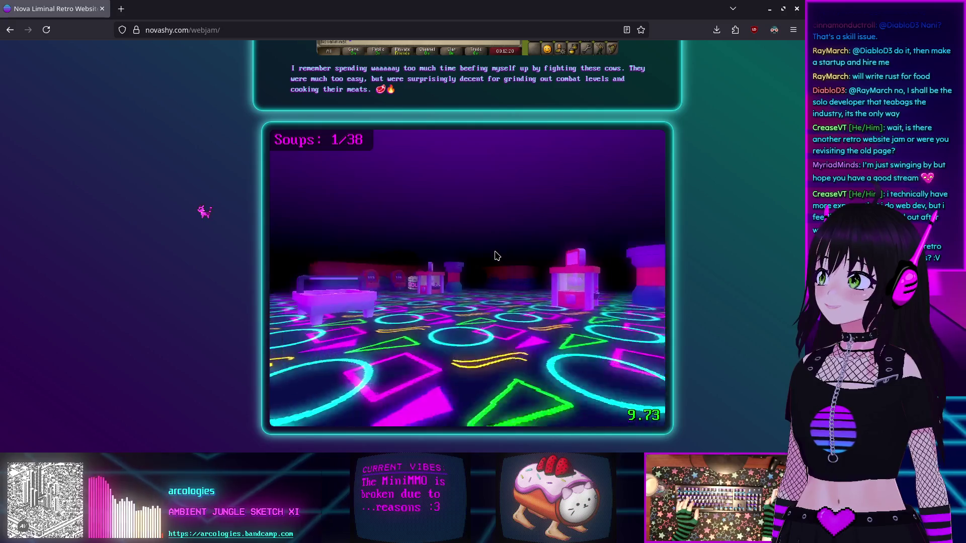
{"action": "key", "text": "w"}
{"action": "key", "text": "a"}
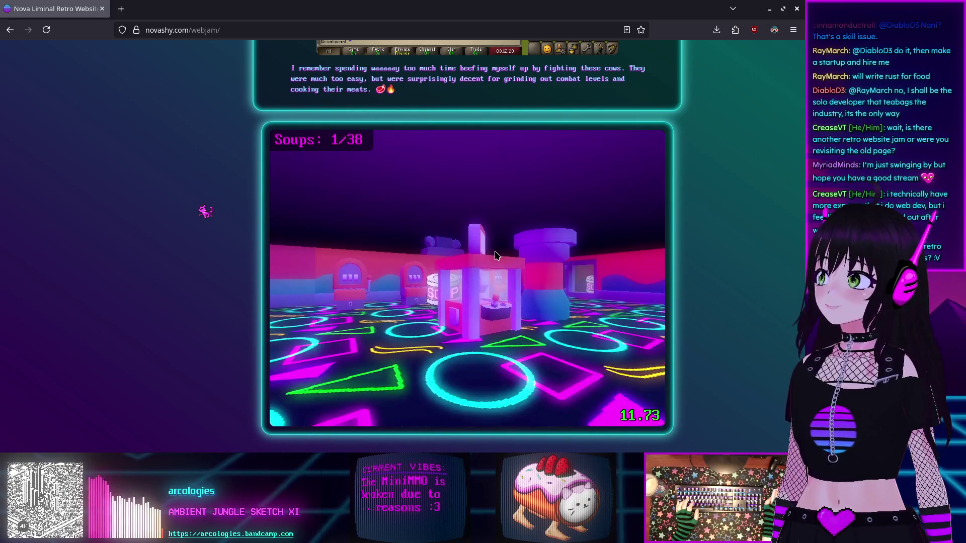
{"action": "key", "text": "a"}
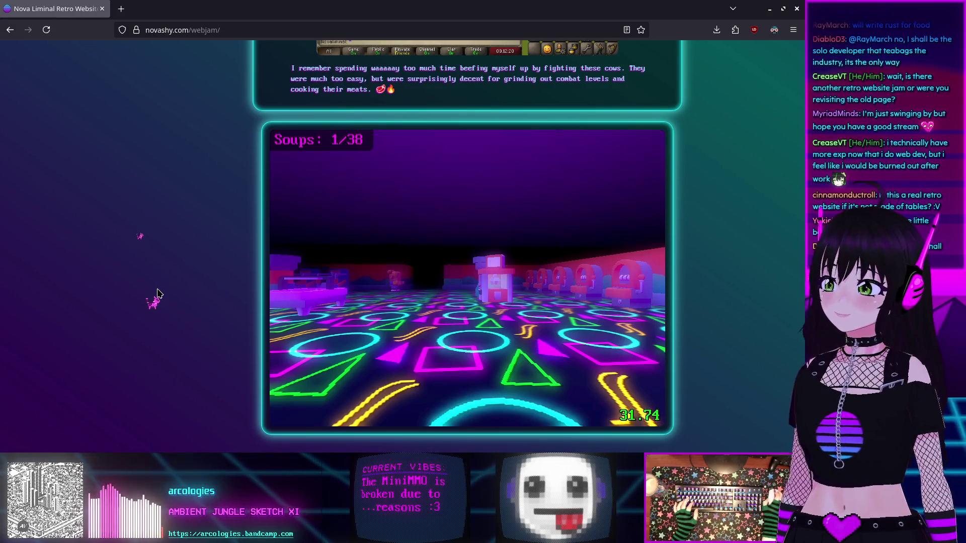
{"action": "scroll", "coordinate": [158, 293], "scroll_direction": "up", "scroll_amount": 20}
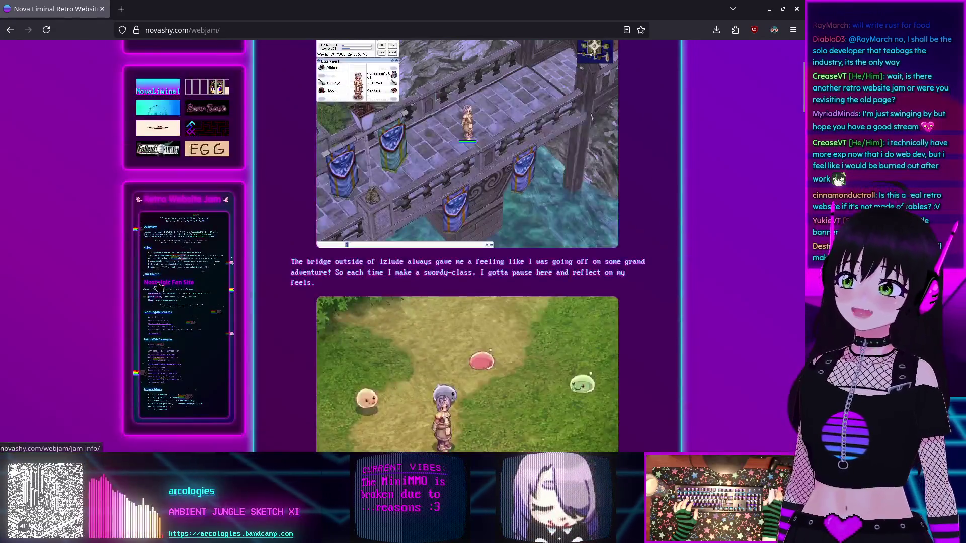
{"action": "scroll", "coordinate": [157, 286], "scroll_direction": "up", "scroll_amount": 3}
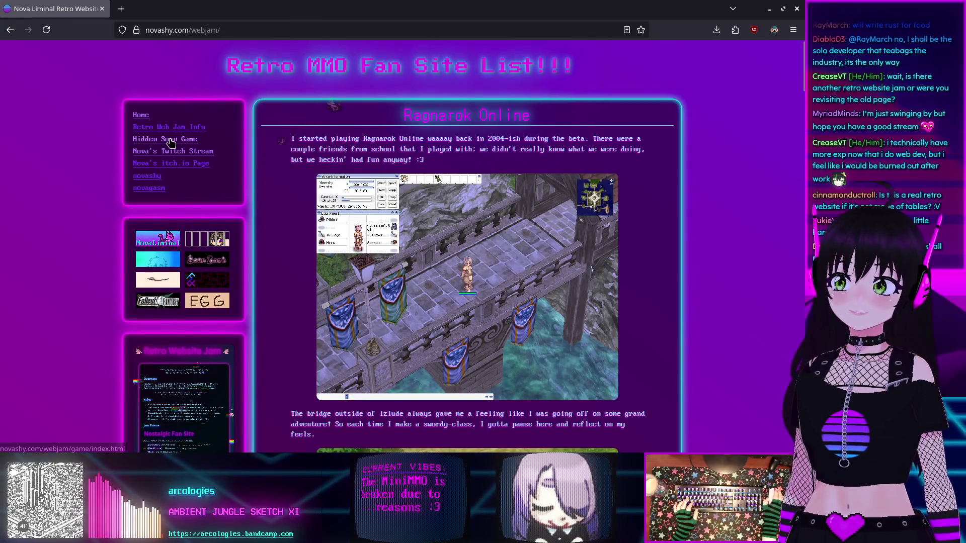
{"action": "scroll", "coordinate": [110, 191], "scroll_direction": "down", "scroll_amount": 3}
{"action": "scroll", "coordinate": [125, 174], "scroll_direction": "up", "scroll_amount": 1}
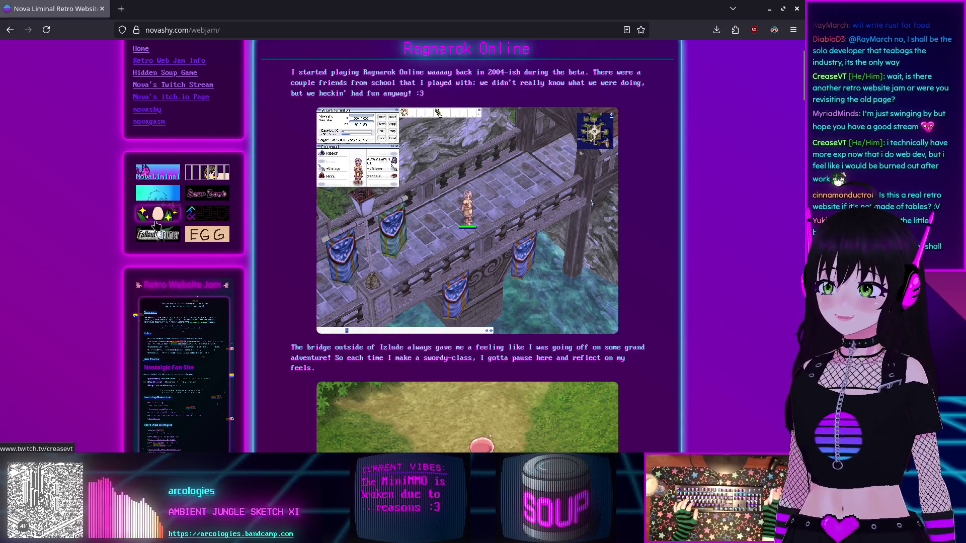
{"action": "scroll", "coordinate": [99, 230], "scroll_direction": "down", "scroll_amount": 6}
{"action": "scroll", "coordinate": [99, 230], "scroll_direction": "up", "scroll_amount": 3}
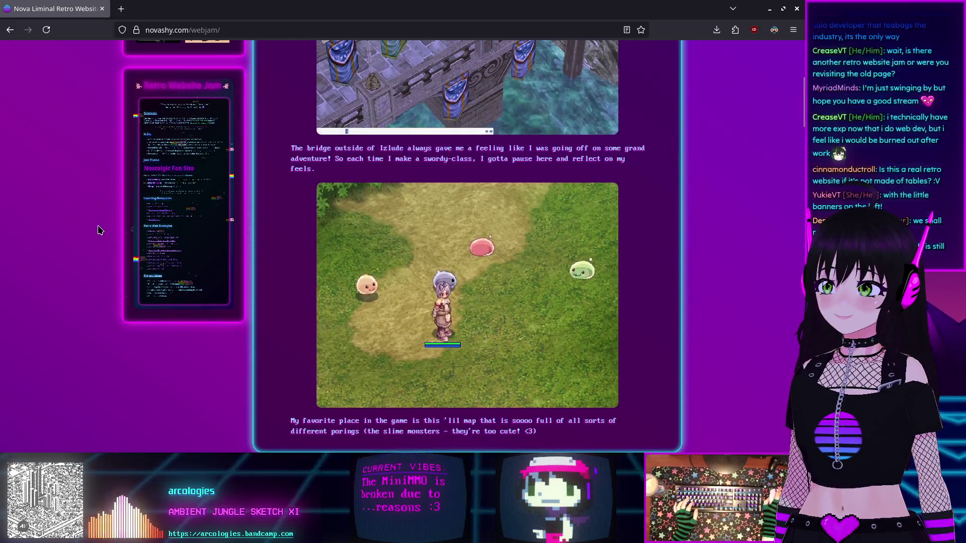
{"action": "scroll", "coordinate": [45, 215], "scroll_direction": "up", "scroll_amount": 3}
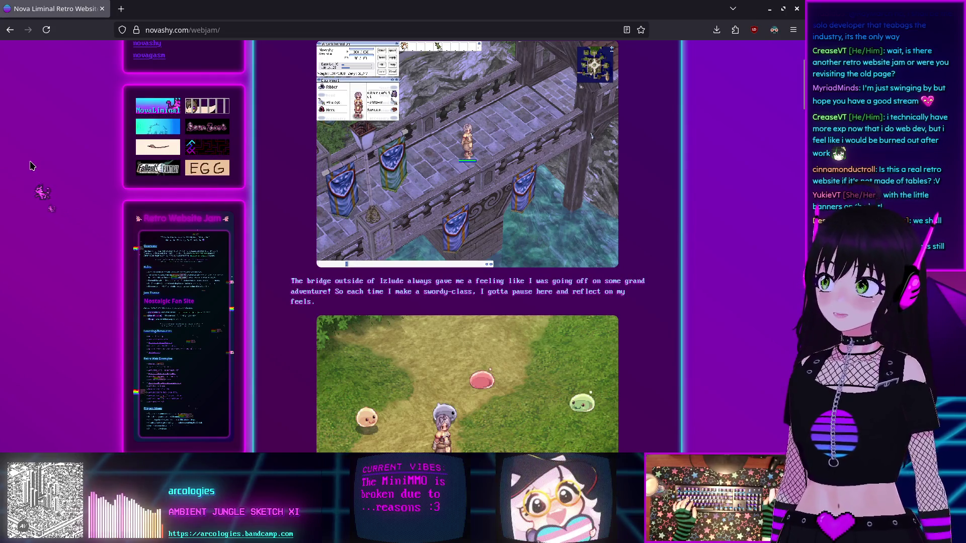
{"action": "scroll", "coordinate": [32, 165], "scroll_direction": "up", "scroll_amount": 3}
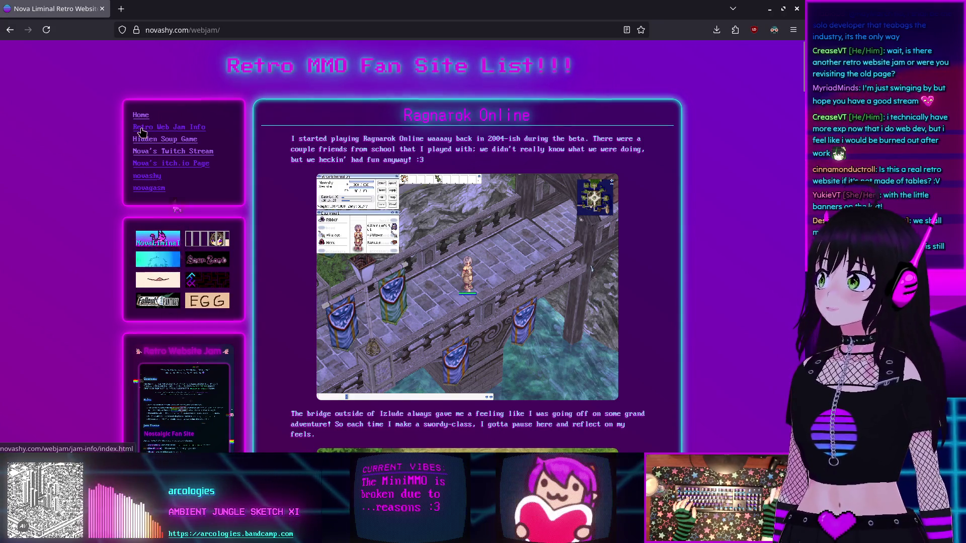
{"action": "scroll", "coordinate": [197, 255], "scroll_direction": "down", "scroll_amount": 3}
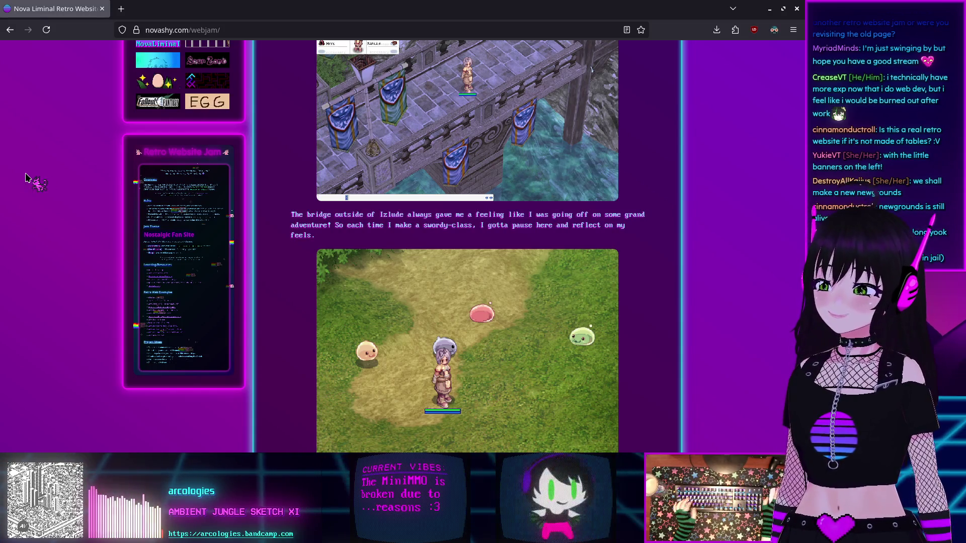
{"action": "scroll", "coordinate": [23, 178], "scroll_direction": "up", "scroll_amount": 3}
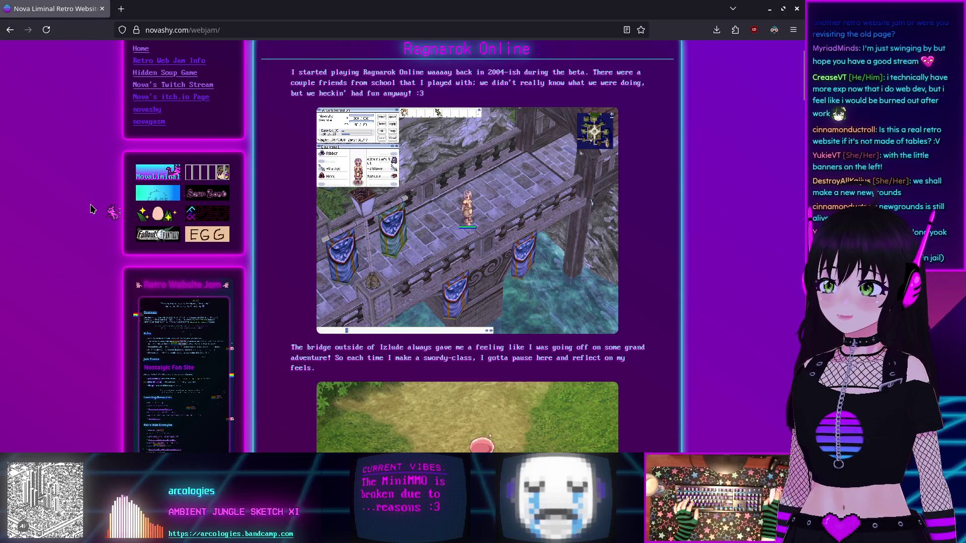
{"action": "scroll", "coordinate": [110, 211], "scroll_direction": "up", "scroll_amount": 10, "text": "ctrl"}
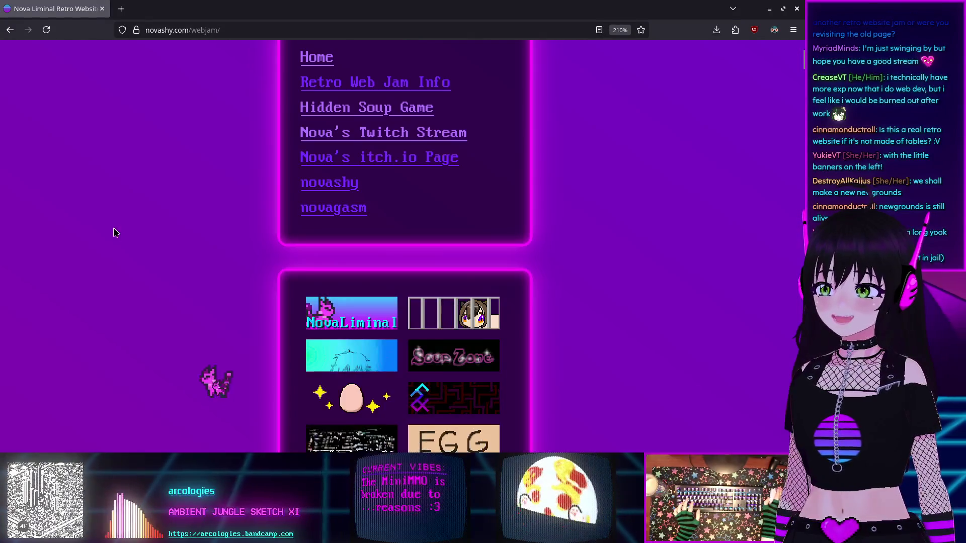
{"action": "scroll", "coordinate": [143, 237], "scroll_direction": "down", "scroll_amount": 3, "text": "ctrl"}
{"action": "scroll", "coordinate": [151, 248], "scroll_direction": "up", "scroll_amount": 5, "text": "ctrl"}
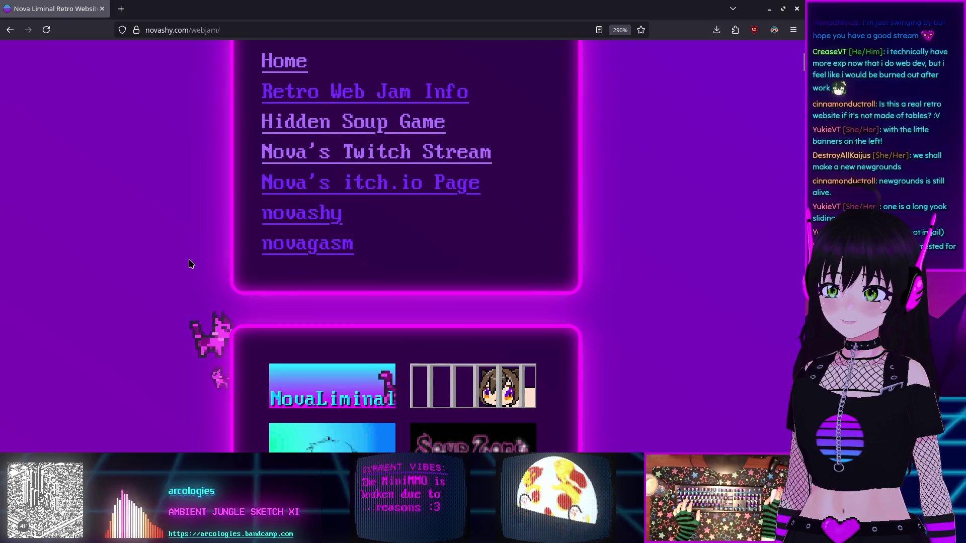
{"action": "scroll", "coordinate": [191, 264], "scroll_direction": "down", "scroll_amount": 3}
{"action": "scroll", "coordinate": [190, 263], "scroll_direction": "up", "scroll_amount": 3}
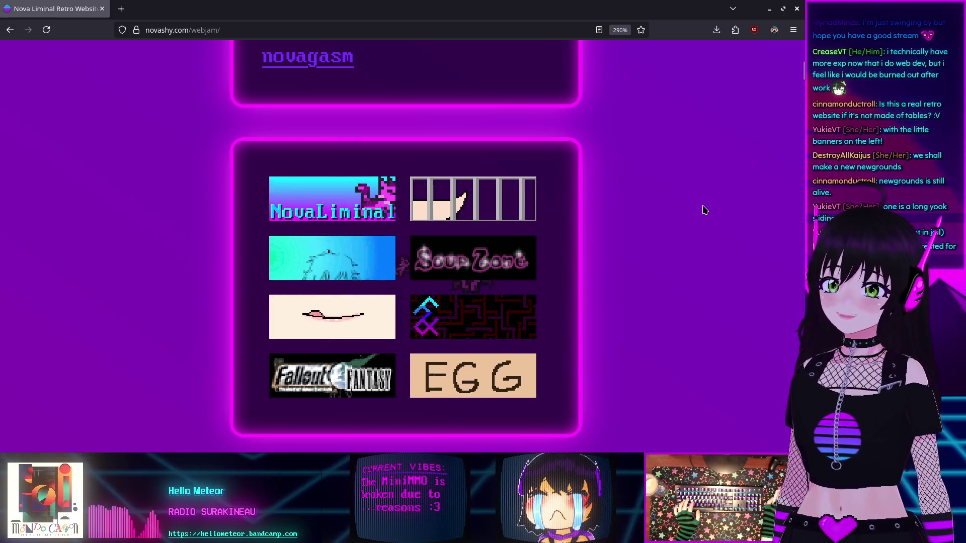
{"action": "key", "text": "ctrl+0"}
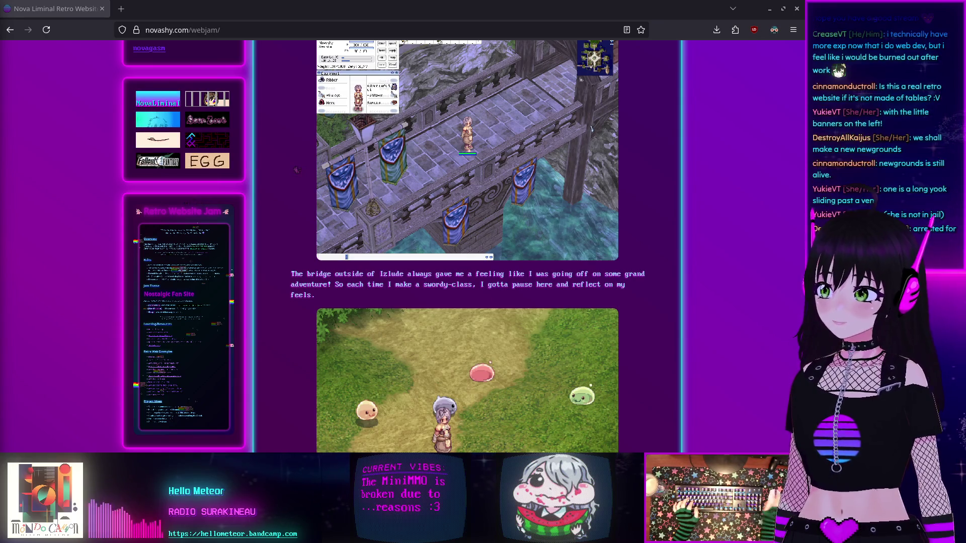
Close the fan site to get back to floor.gd in the Godot editor.
{"action": "left_click", "coordinate": [103, 9]}
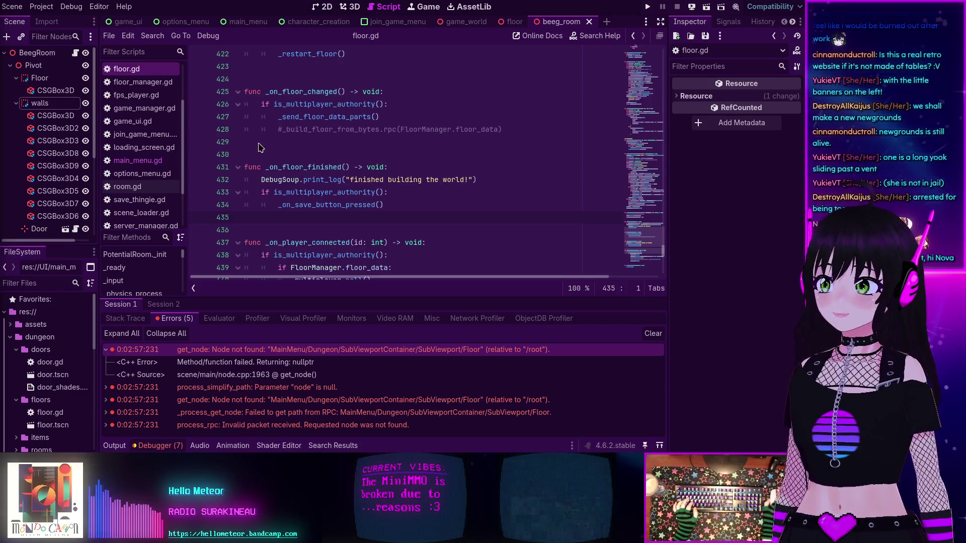
{"action": "scroll", "coordinate": [439, 192], "scroll_direction": "up", "scroll_amount": 1}
{"action": "scroll", "coordinate": [439, 191], "scroll_direction": "down", "scroll_amount": 2}
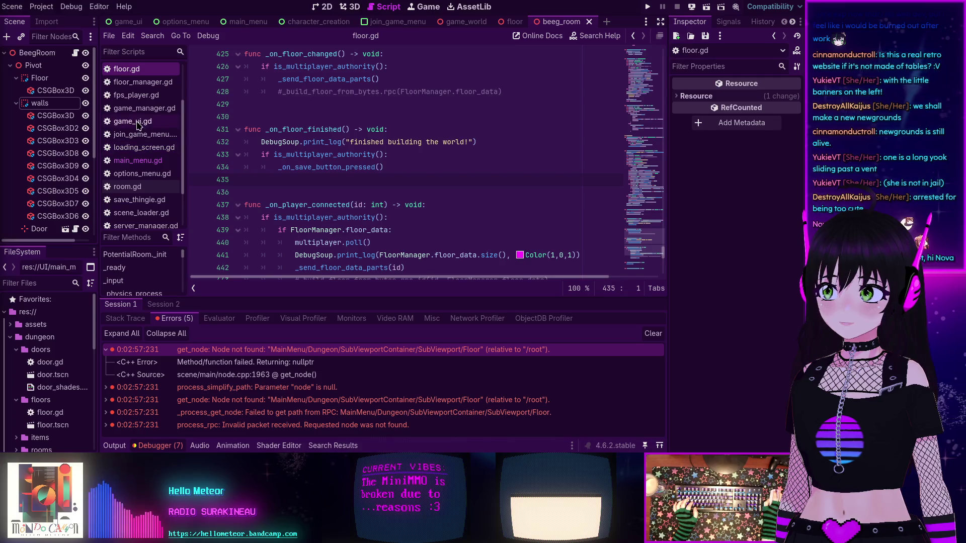
Run MiniMMO with F5, submit a character, connect to localhost, then stop with F8.
{"action": "key", "text": "F5"}
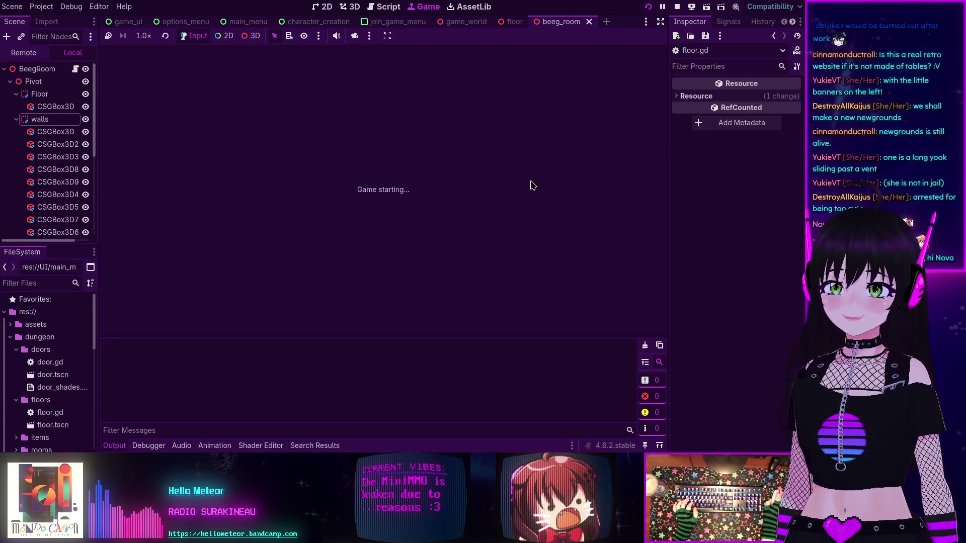
{"action": "left_click", "coordinate": [368, 223]}
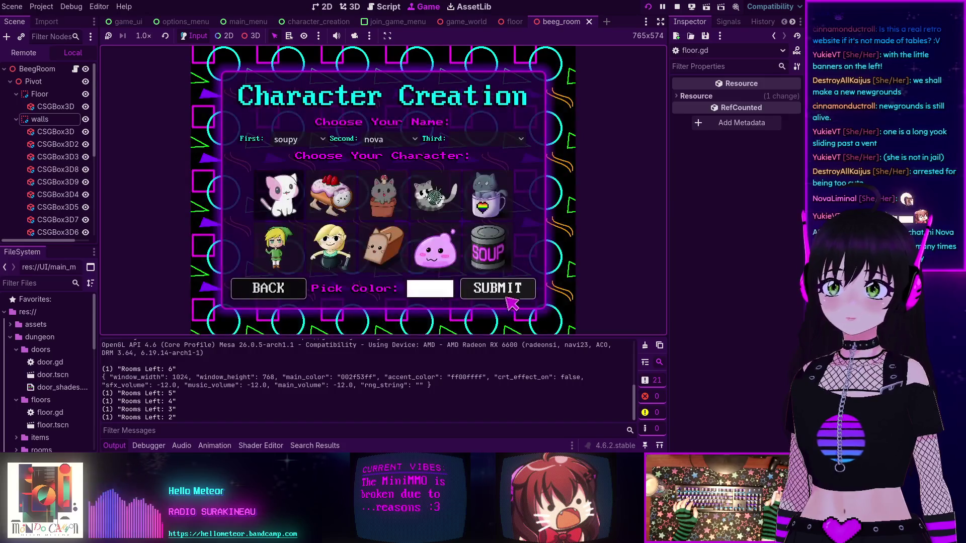
{"action": "left_click", "coordinate": [498, 291]}
{"action": "left_click", "coordinate": [396, 233]}
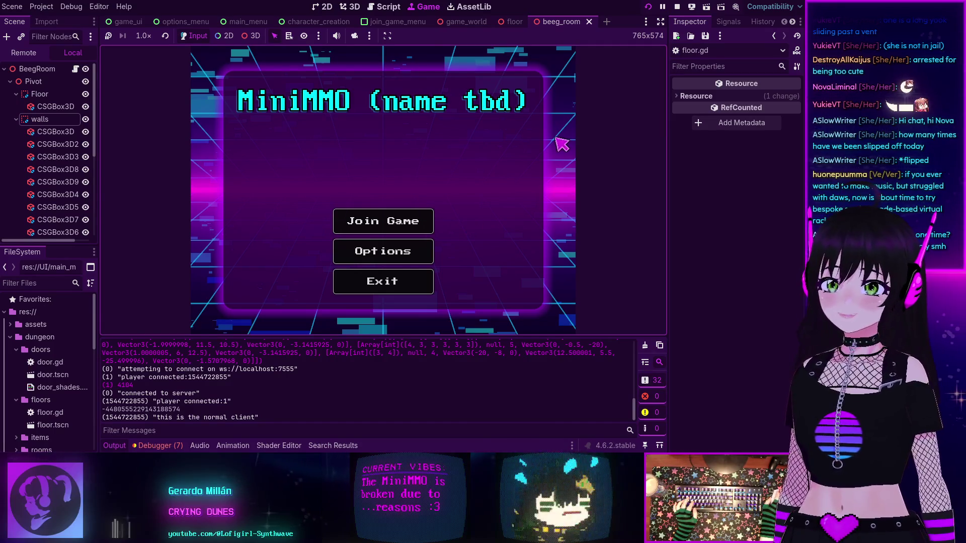
{"action": "key", "text": "F8"}
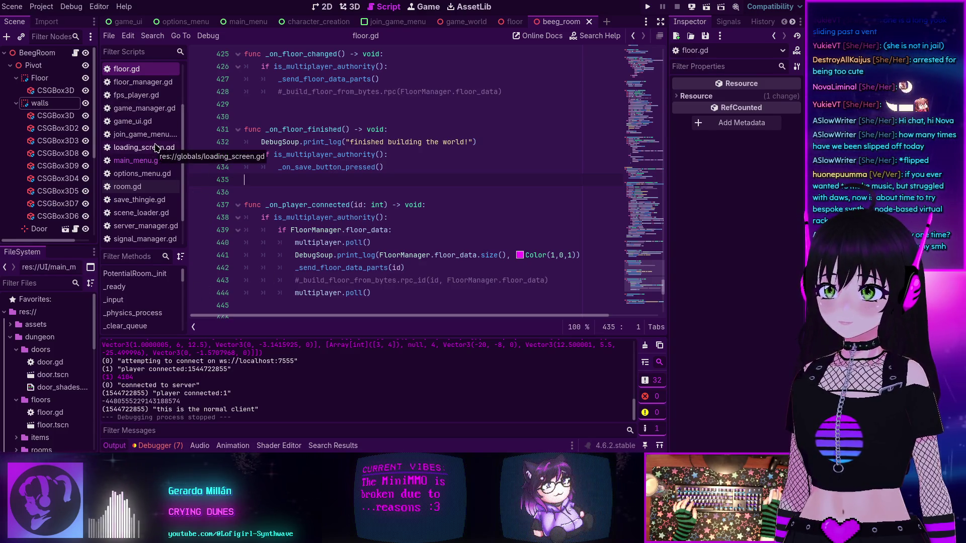
Relaunch MiniMMO, submit the character to reach Join Game, then stop the run.
{"action": "left_click", "coordinate": [647, 6]}
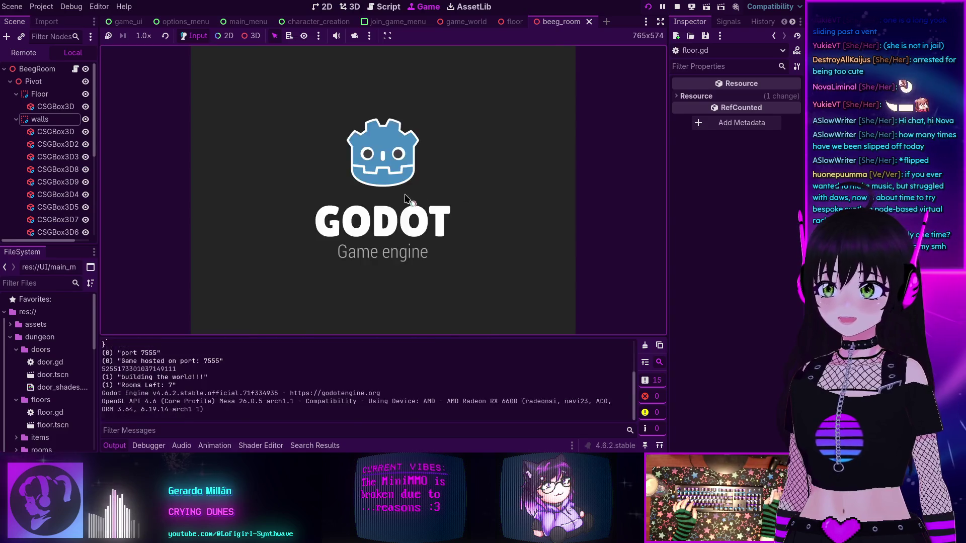
{"action": "left_click", "coordinate": [532, 287]}
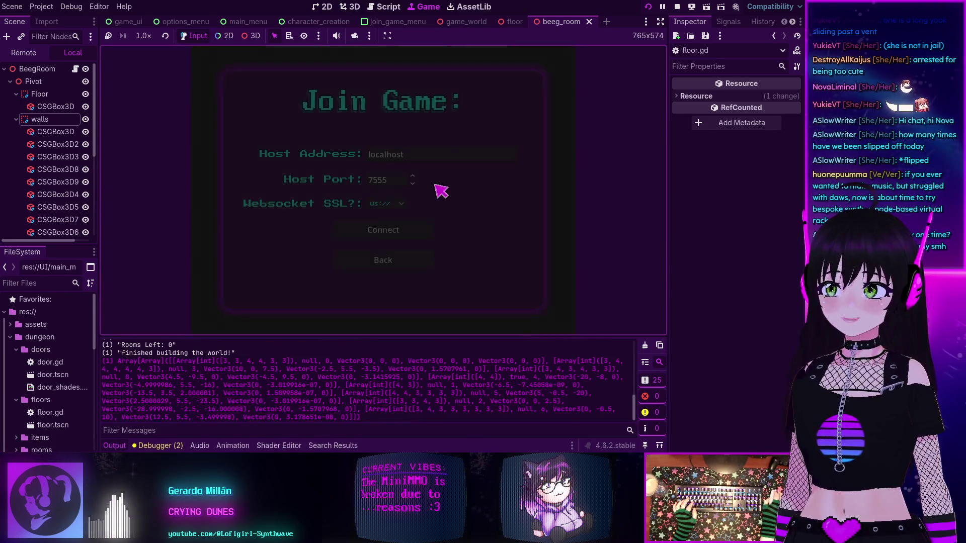
{"action": "left_click", "coordinate": [677, 7]}
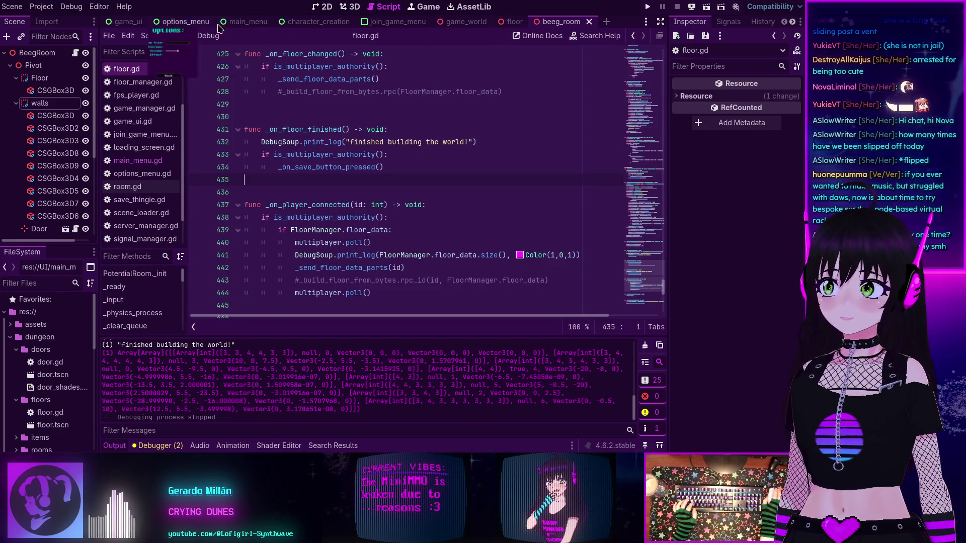
Close the game_world, floor and beeg_room scene tabs and view join_game_menu in 2D.
{"action": "middle_click", "coordinate": [452, 22]}
{"action": "middle_click", "coordinate": [452, 23]}
{"action": "middle_click", "coordinate": [453, 23]}
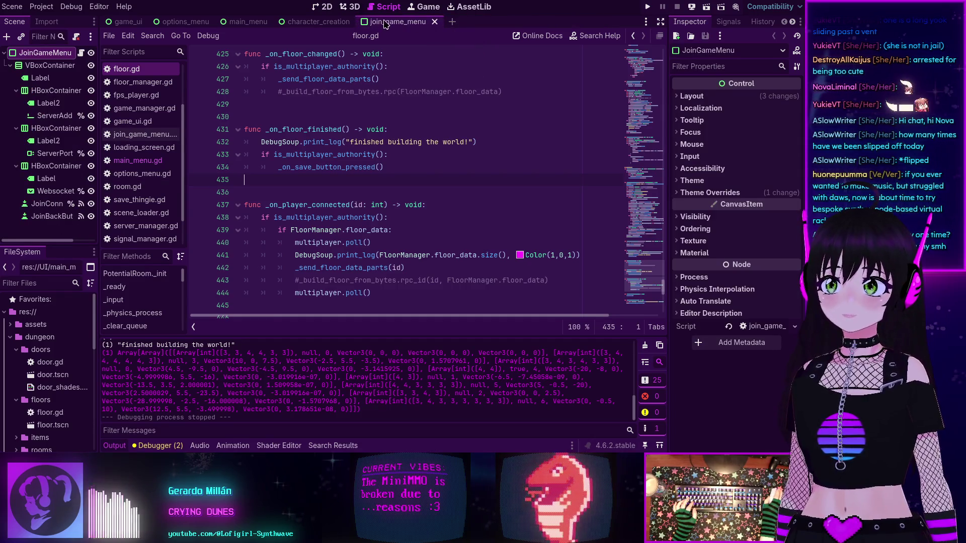
{"action": "left_click", "coordinate": [328, 8]}
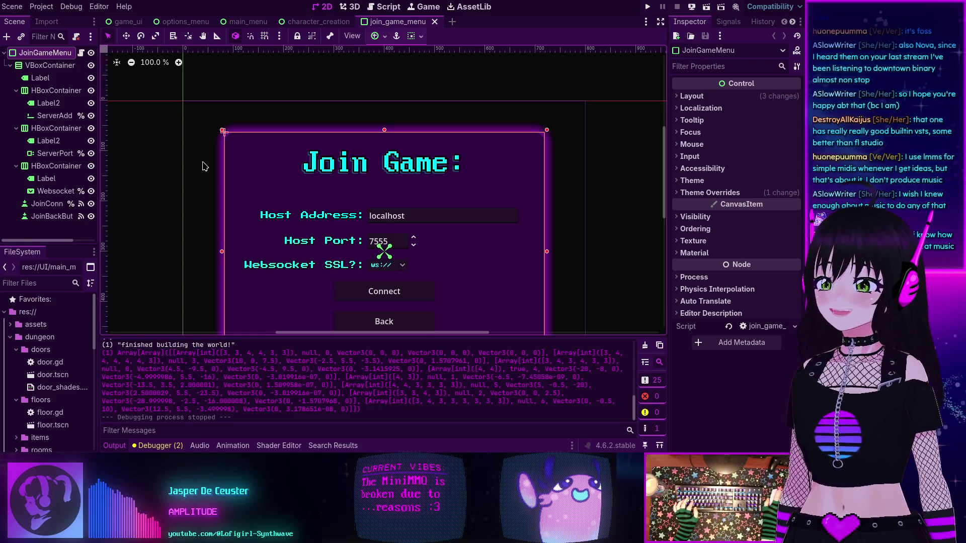
Hide the Output panel and show the join_game_menu.gd script.
{"action": "key", "text": "ctrl+j"}
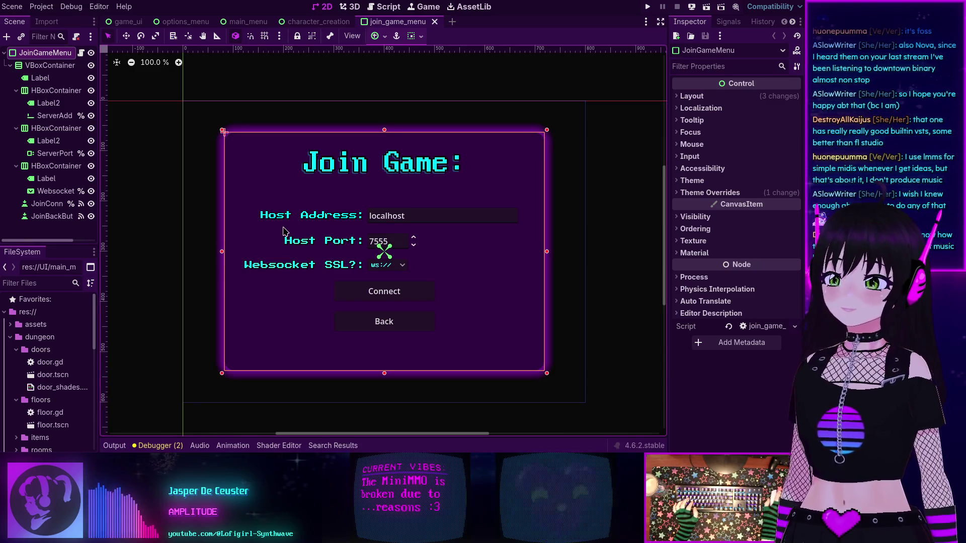
{"action": "key", "text": "ctrl+F3"}
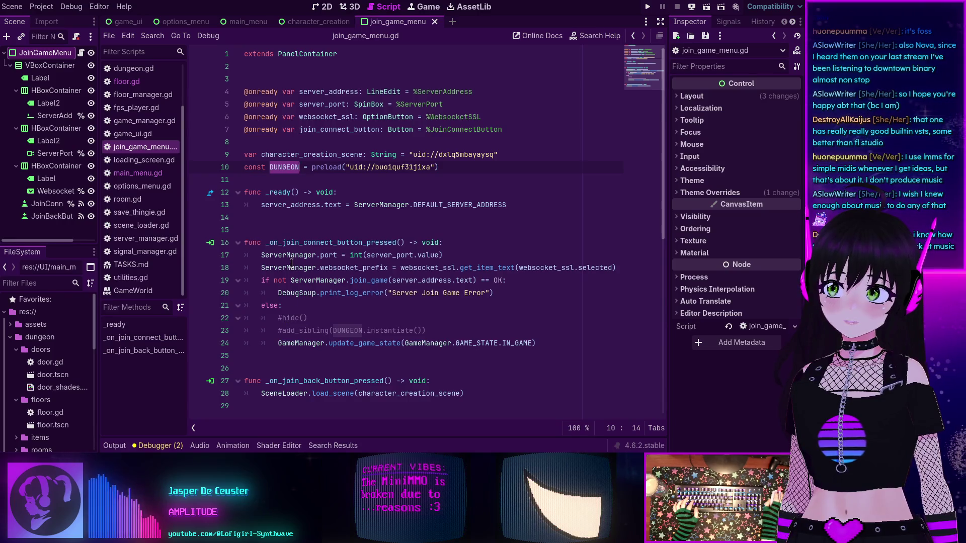
Run the game and confirm Back on Join Game returns to Character Creation, then stop it.
{"action": "double_click", "coordinate": [284, 244]}
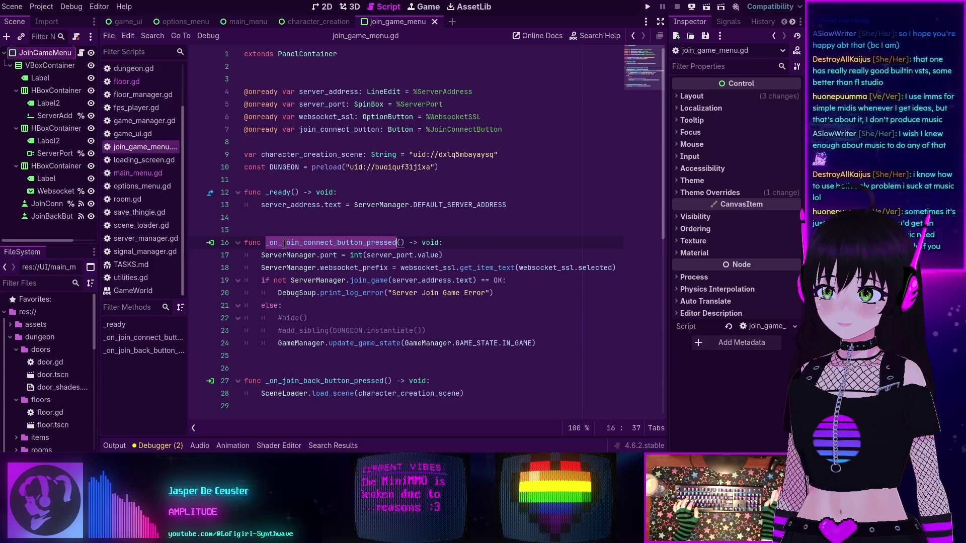
{"action": "scroll", "coordinate": [316, 299], "scroll_direction": "down", "scroll_amount": 2}
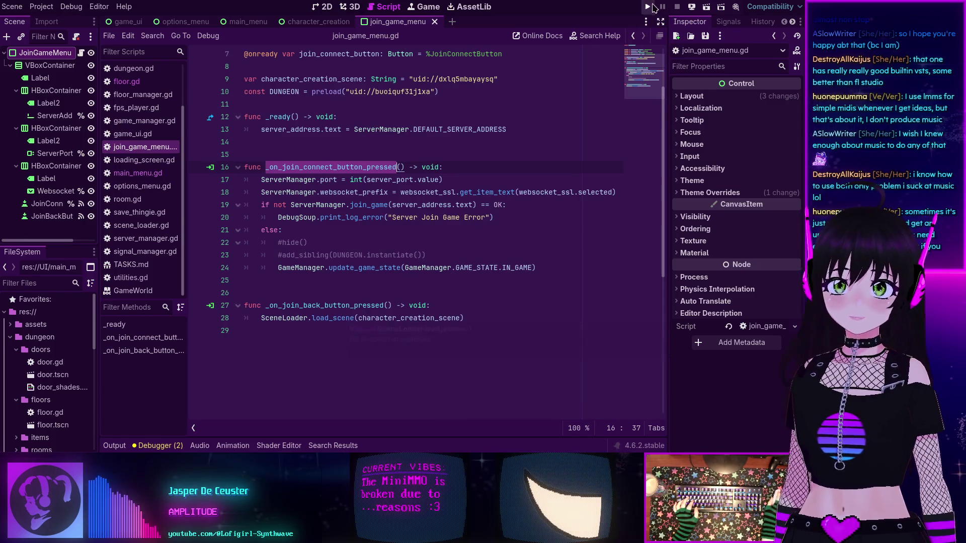
{"action": "key", "text": "F5"}
{"action": "left_click", "coordinate": [387, 231]}
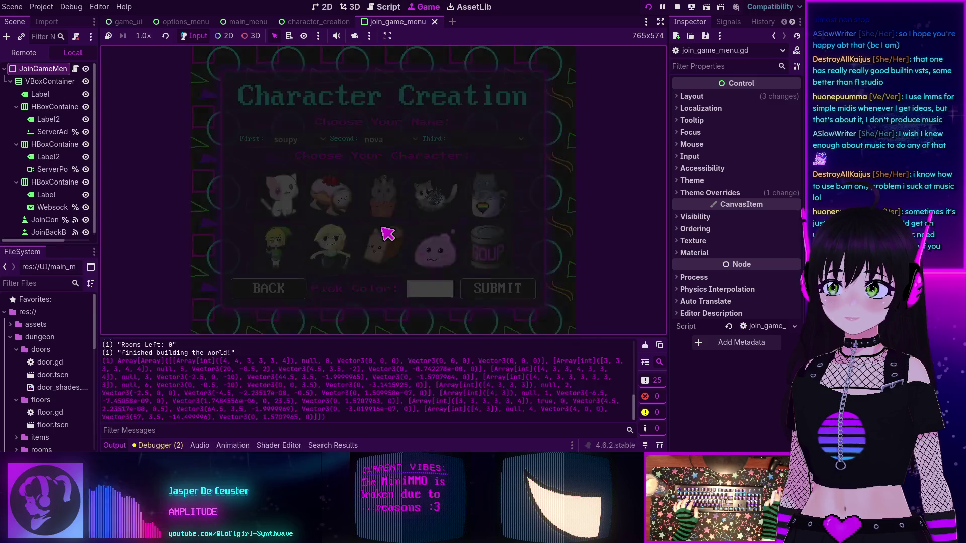
{"action": "left_click", "coordinate": [502, 297]}
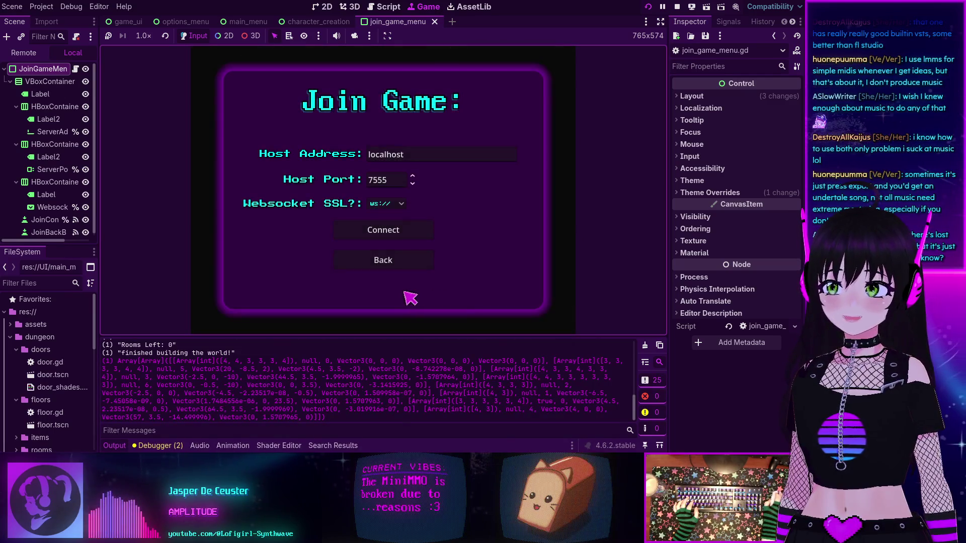
{"action": "left_click", "coordinate": [383, 261]}
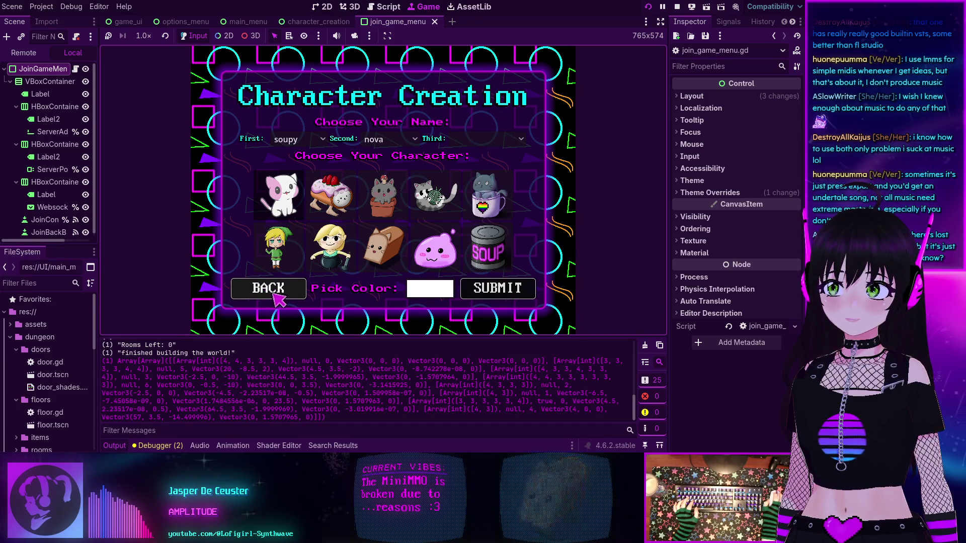
{"action": "key", "text": "F8"}
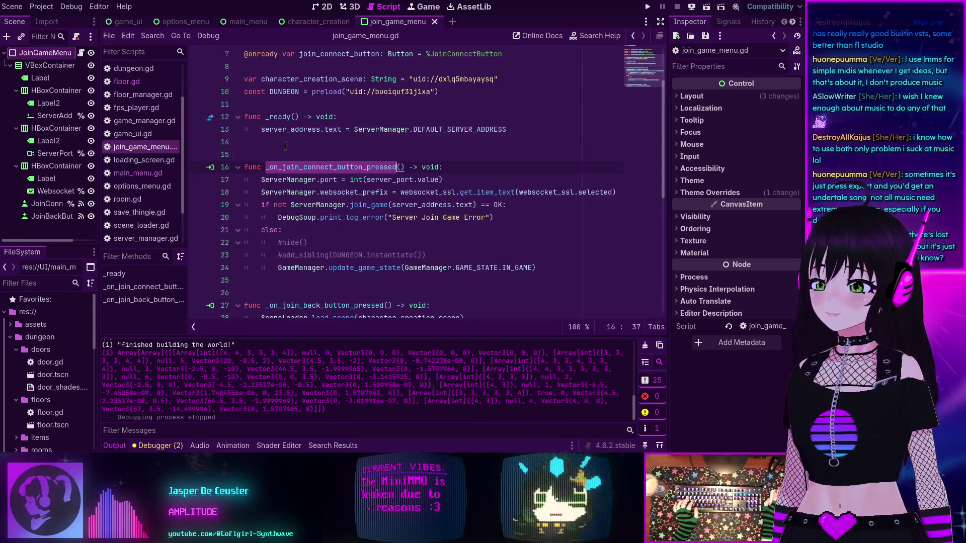
Open the character_creation.gd script at its back-button handler.
{"action": "left_click", "coordinate": [314, 22]}
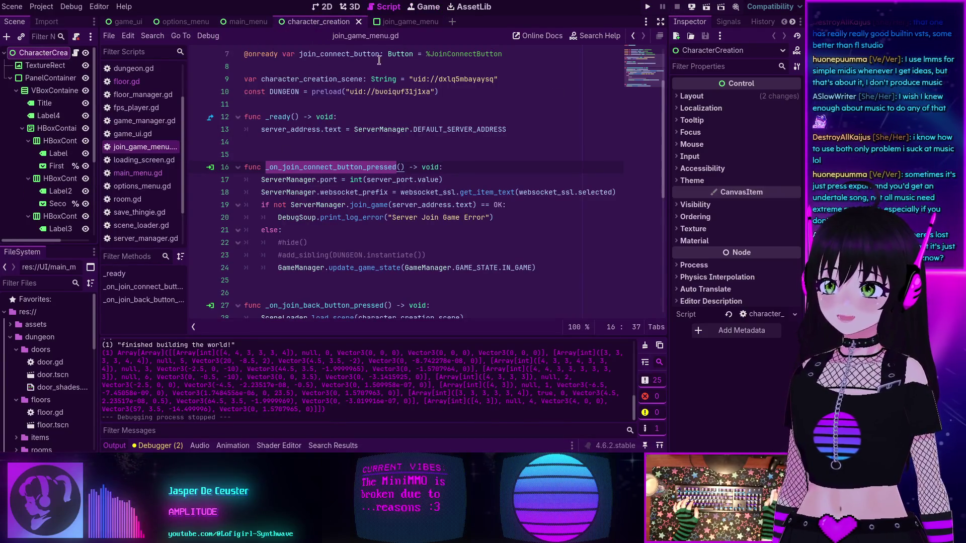
{"action": "scroll", "coordinate": [160, 147], "scroll_direction": "up", "scroll_amount": 3}
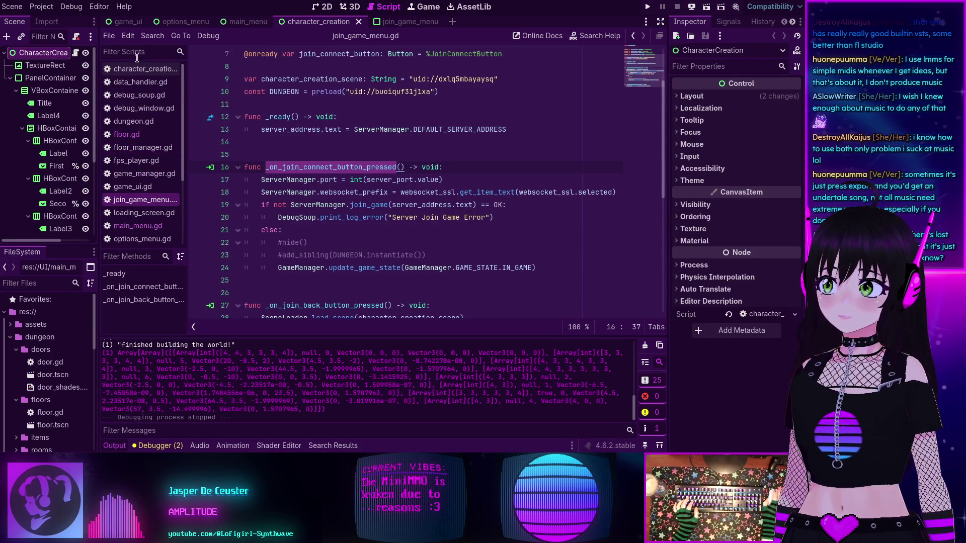
{"action": "left_click", "coordinate": [143, 69]}
{"action": "scroll", "coordinate": [337, 118], "scroll_direction": "down", "scroll_amount": 6}
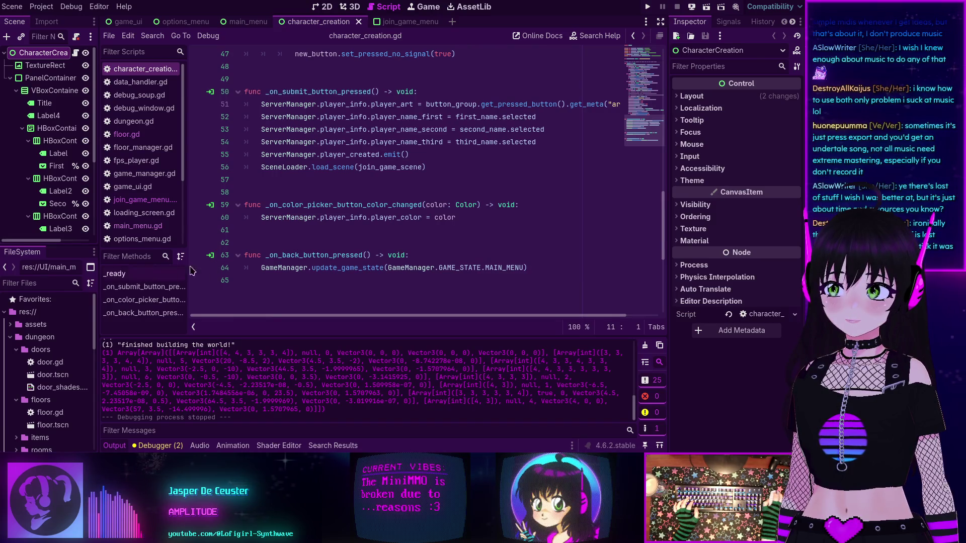
Comment out the GameManager state line and add a SceneLoader.load_scene call below it.
{"action": "key", "text": "ctrl+k"}
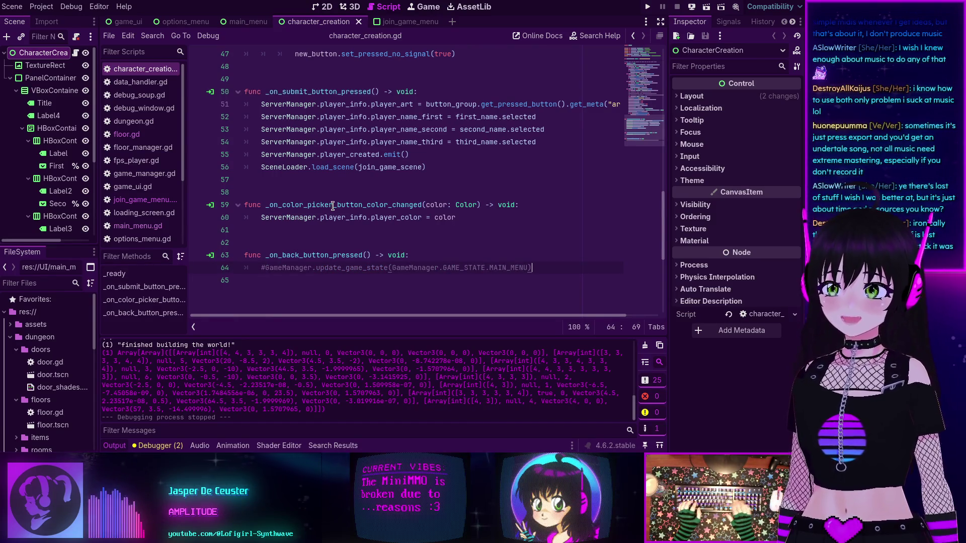
{"action": "key", "text": "End"}
{"action": "key", "text": "Return"}
{"action": "type", "text": "Scene"}
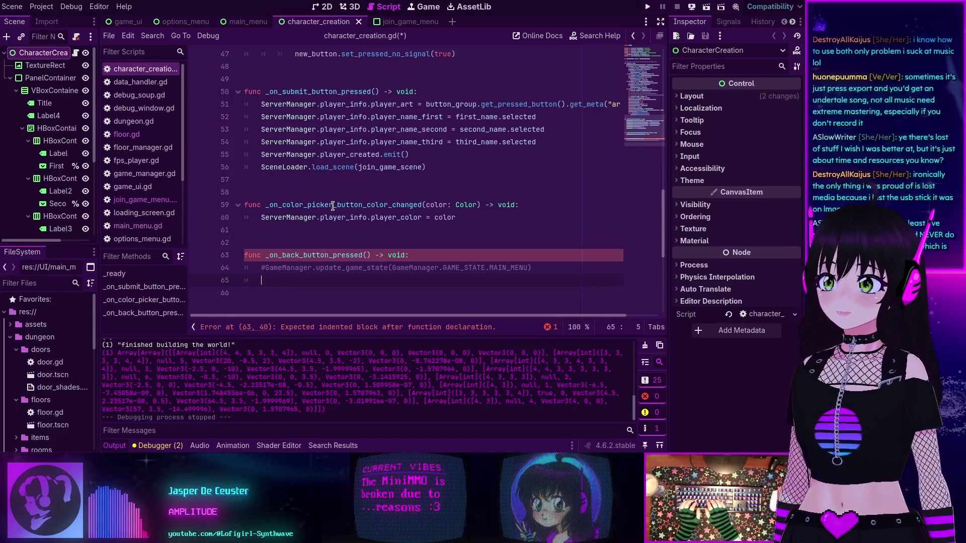
{"action": "type", "text": "Loader.l"}
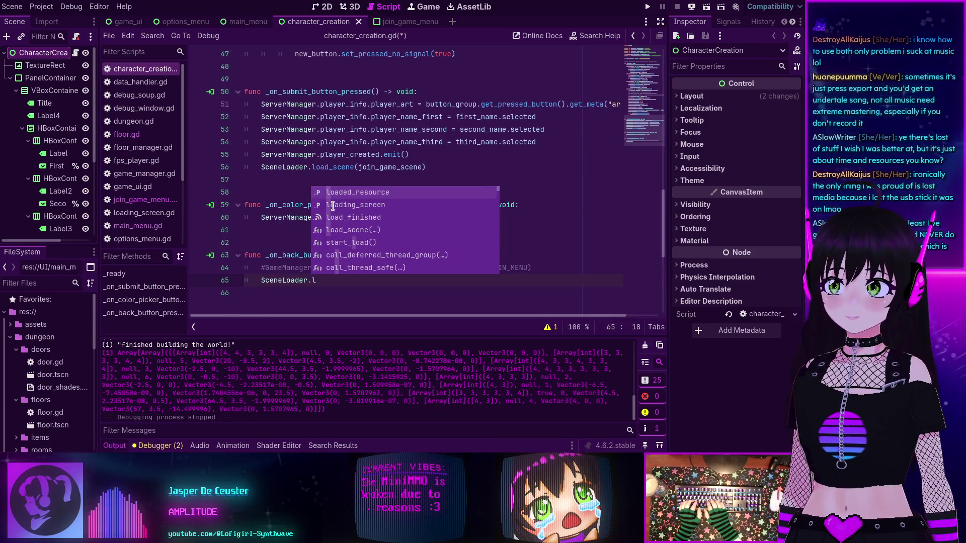
{"action": "key", "text": "Down"}
{"action": "key", "text": "Down"}
{"action": "key", "text": "Down"}
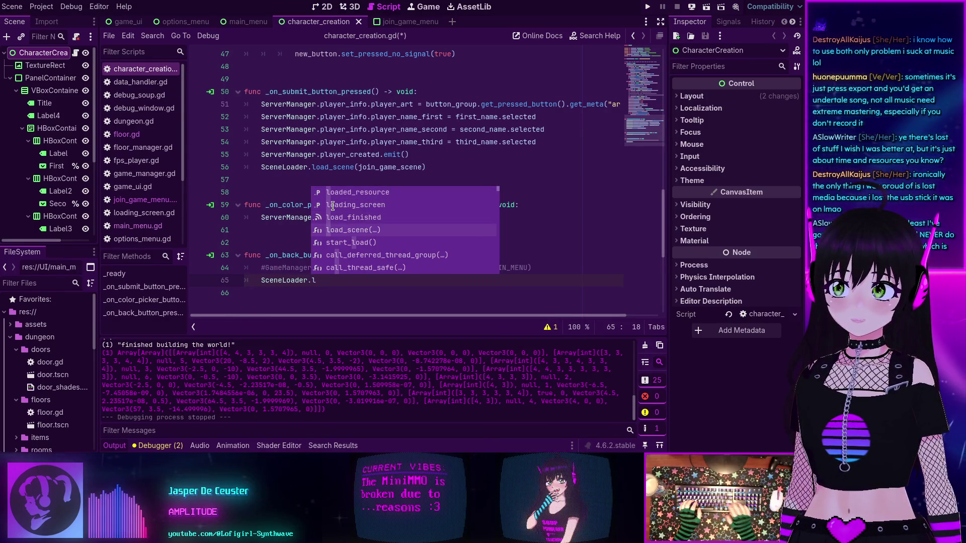
{"action": "key", "text": "Return"}
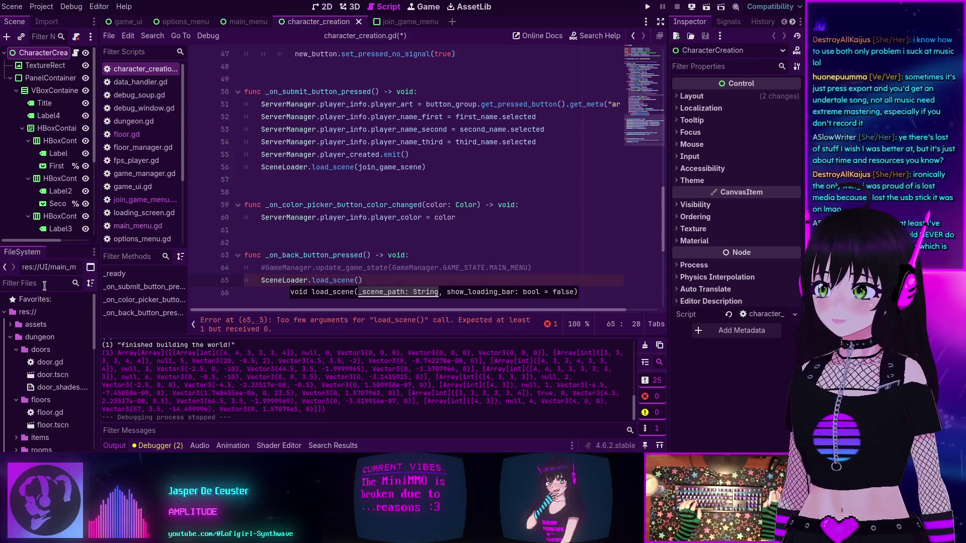
Insert the res://UI/main_menu.gd path into load_scene by dragging it from FileSystem.
{"action": "left_click", "coordinate": [47, 283]}
{"action": "type", "text": "main"}
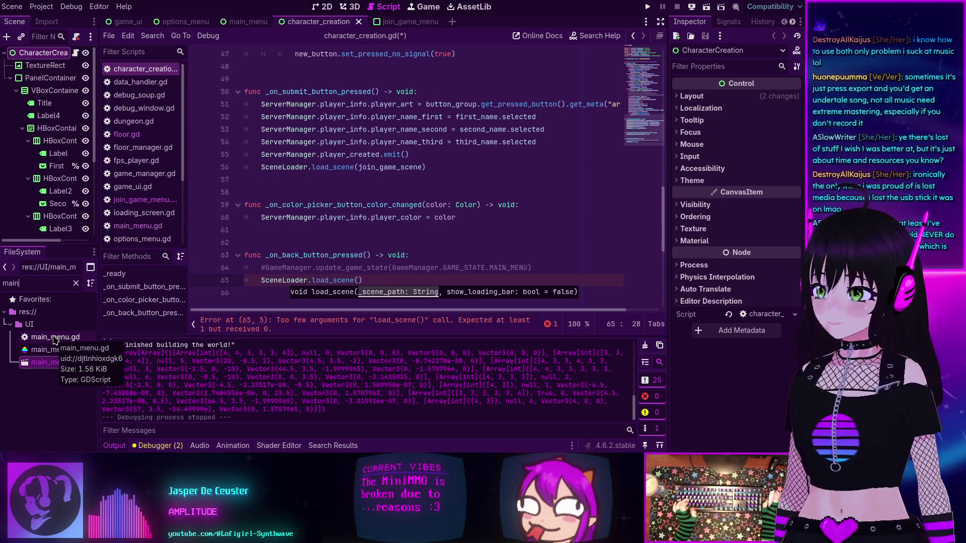
{"action": "mouse_move", "coordinate": [54, 340]}
{"action": "left_mouse_down"}
{"action": "mouse_move", "coordinate": [156, 302]}
{"action": "mouse_move", "coordinate": [359, 280]}
{"action": "left_mouse_up"}
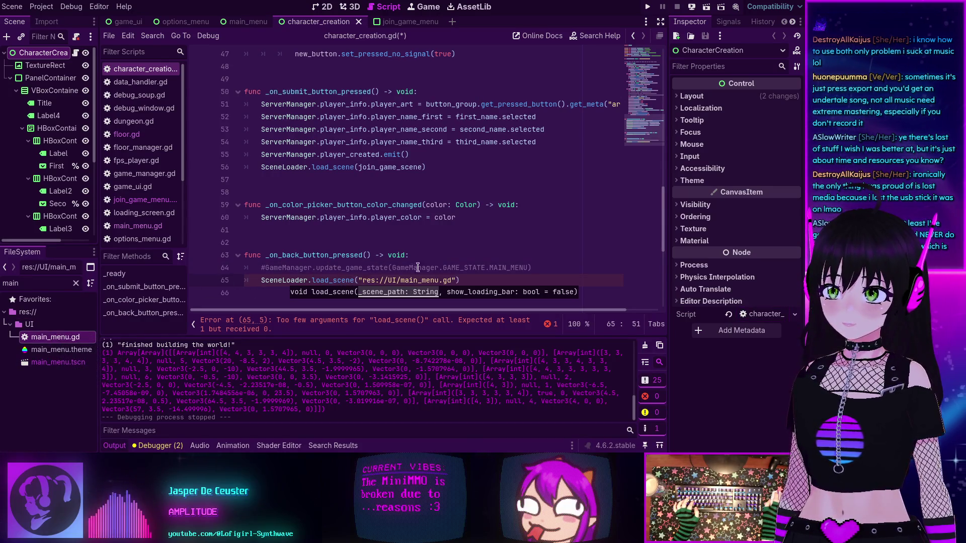
{"action": "left_click", "coordinate": [541, 266]}
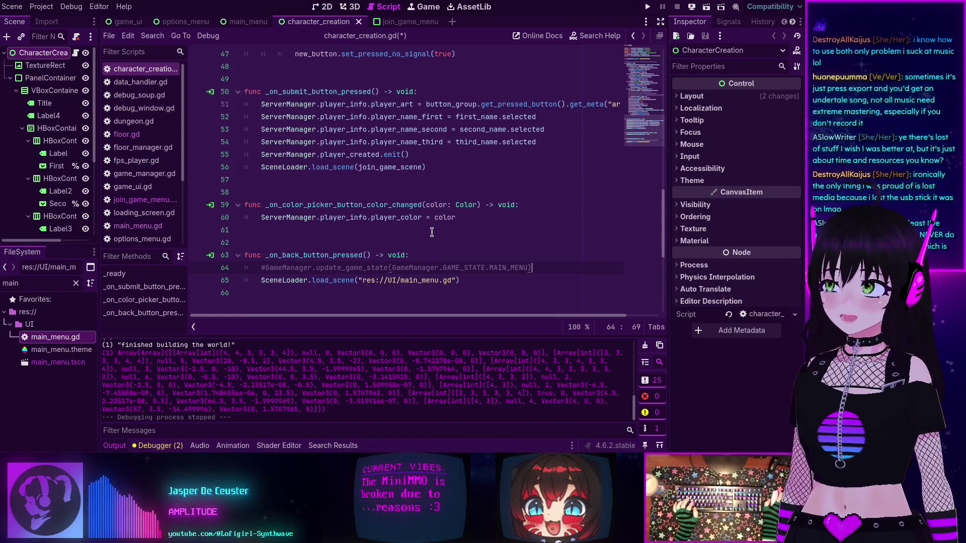
{"action": "scroll", "coordinate": [392, 261], "scroll_direction": "down", "scroll_amount": 1}
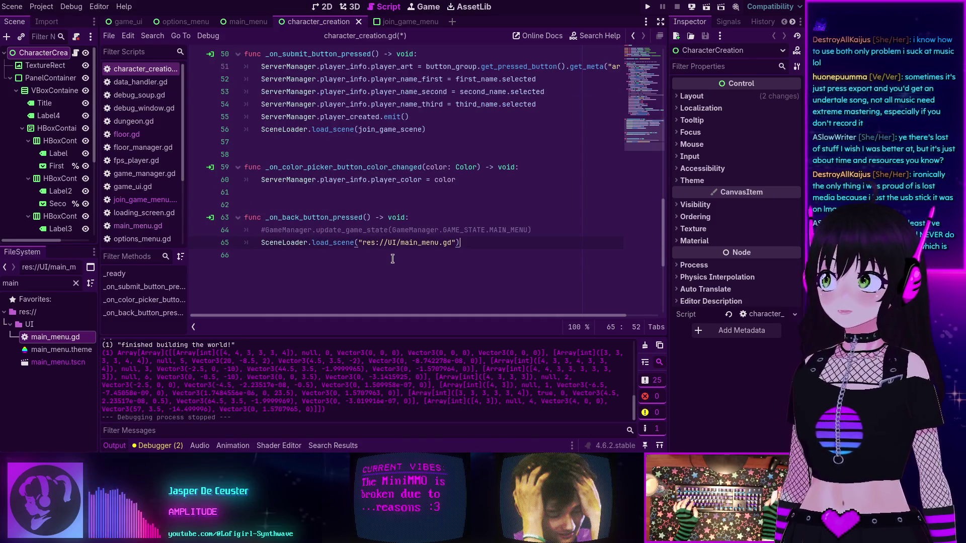
{"action": "scroll", "coordinate": [412, 259], "scroll_direction": "up", "scroll_amount": 3}
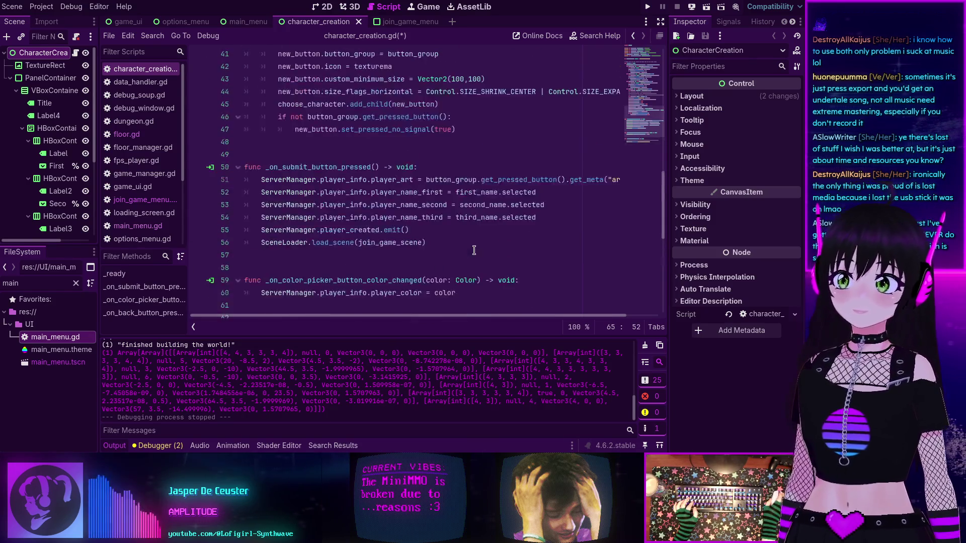
{"action": "scroll", "coordinate": [465, 198], "scroll_direction": "down", "scroll_amount": 4}
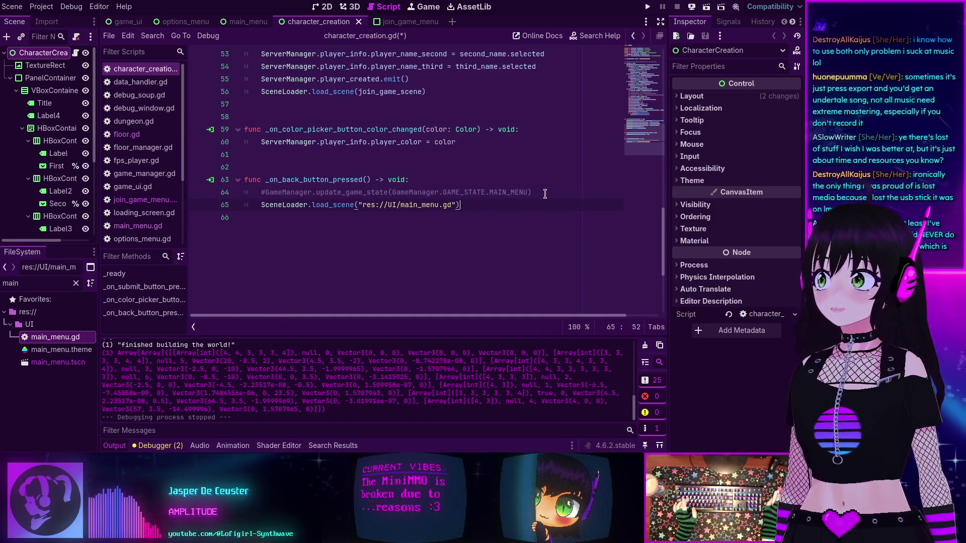
Run the game, go back from character creation, and stop after the scene_loader.gd line 41 break.
{"action": "key", "text": "F5"}
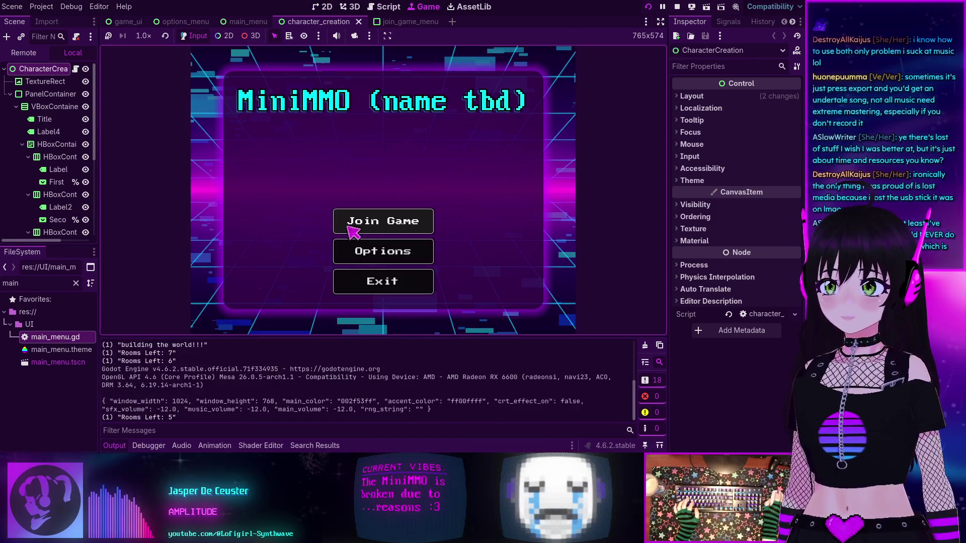
{"action": "left_click", "coordinate": [374, 220]}
{"action": "left_click", "coordinate": [268, 289]}
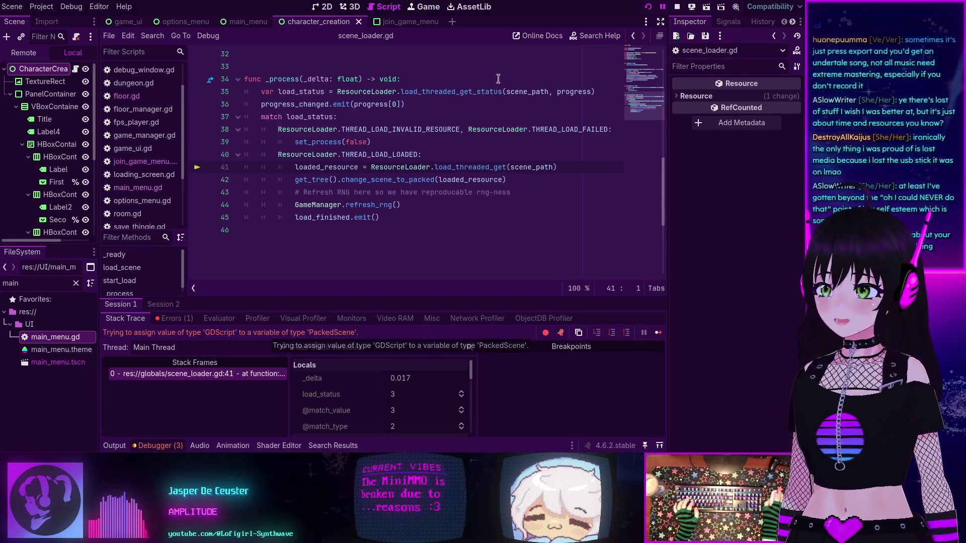
{"action": "key", "text": "F8"}
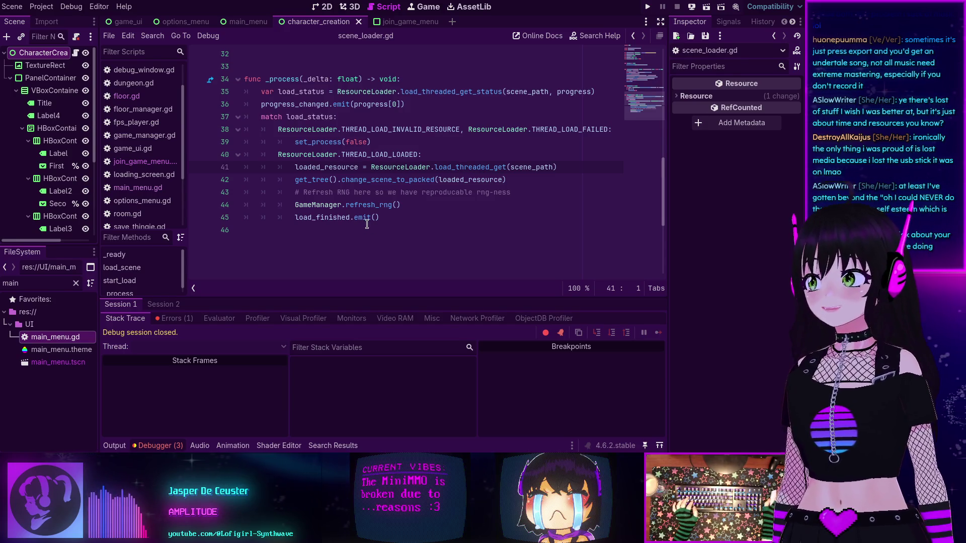
{"action": "scroll", "coordinate": [420, 227], "scroll_direction": "up", "scroll_amount": 1}
{"action": "scroll", "coordinate": [422, 228], "scroll_direction": "down", "scroll_amount": 1}
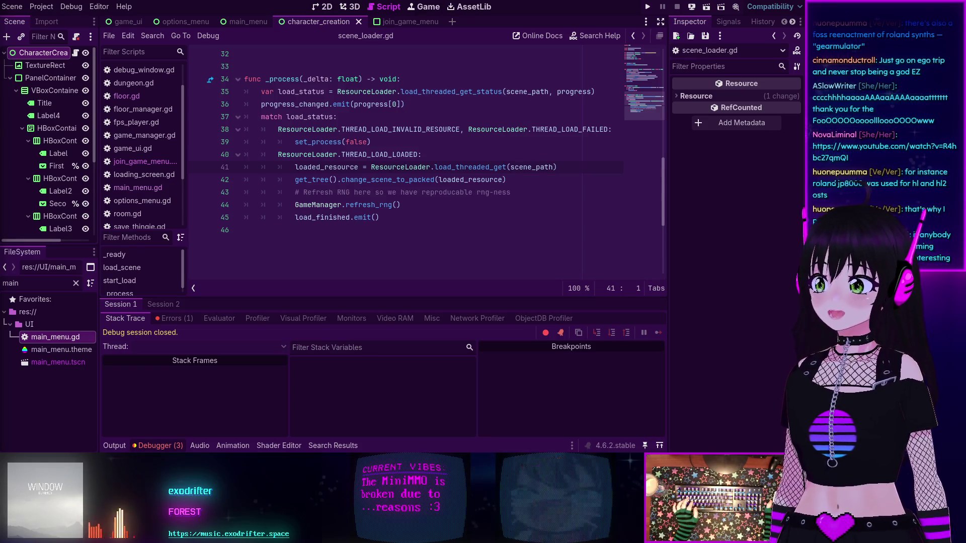
{"action": "mouse_move", "coordinate": [454, 180]}
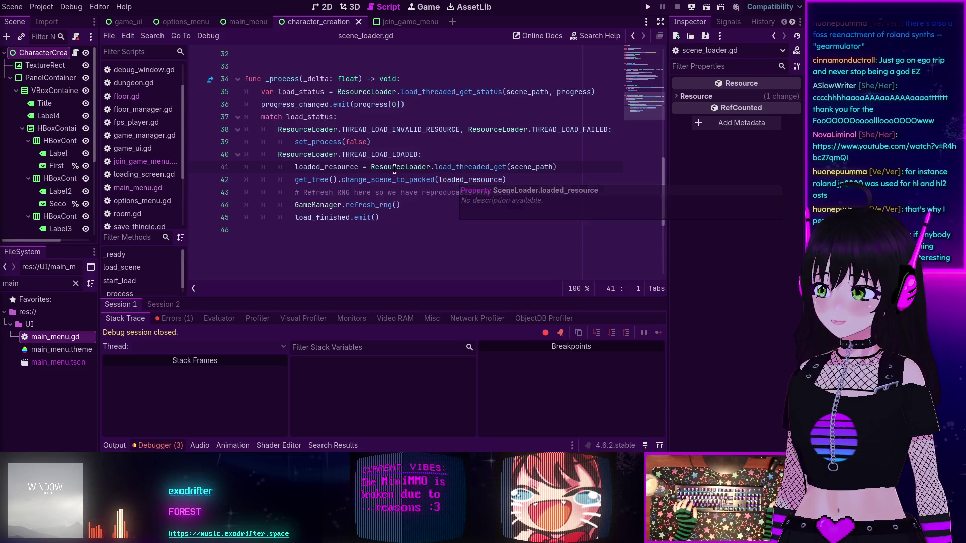
{"action": "mouse_move", "coordinate": [392, 170]}
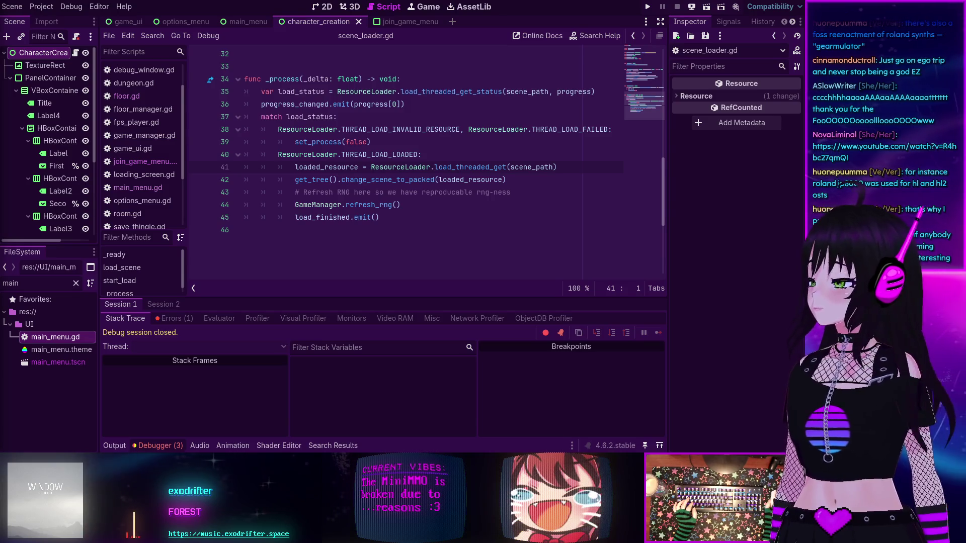
Open join_game_menu.gd and locate the character_creation_scene declaration.
{"action": "left_click", "coordinate": [382, 217]}
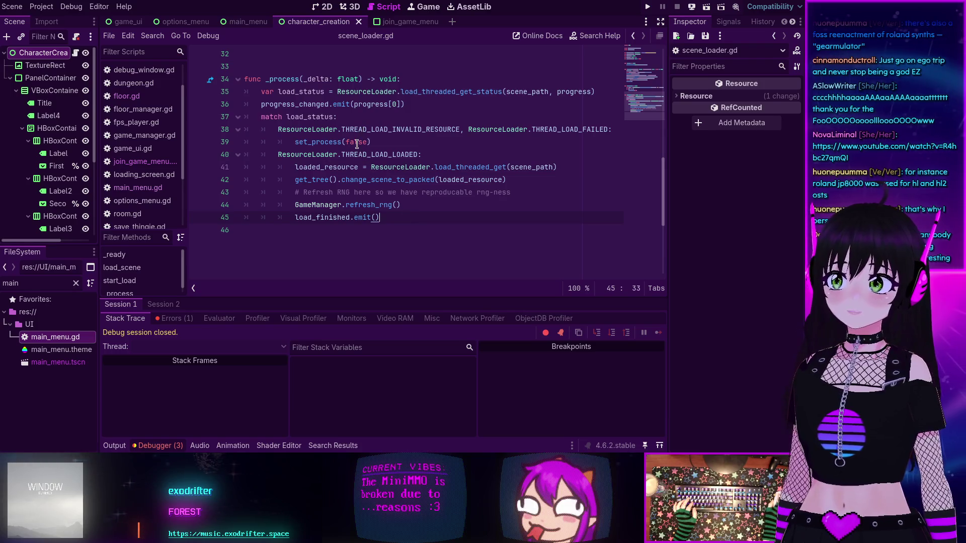
{"action": "key", "text": "Left"}
{"action": "key", "text": "Left"}
{"action": "key", "text": "Left"}
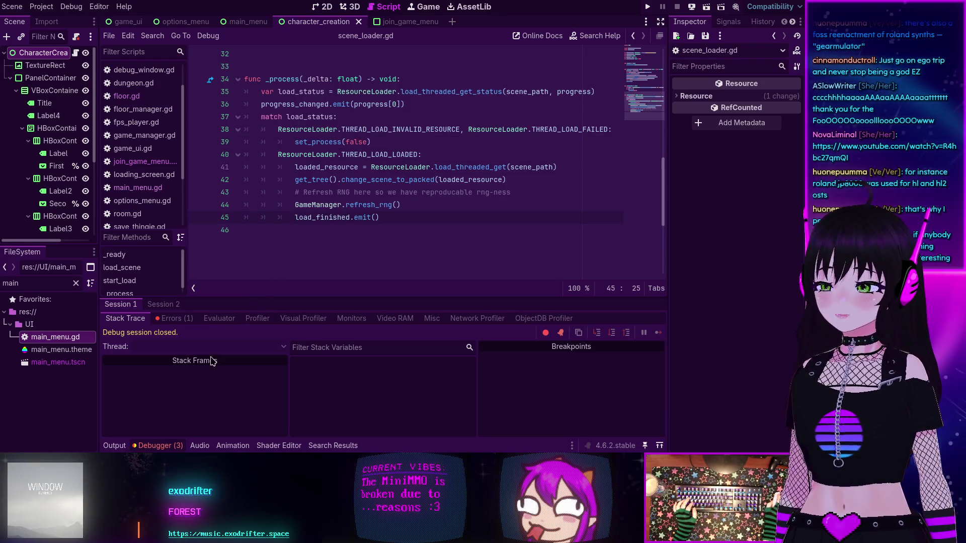
{"action": "left_click", "coordinate": [146, 162]}
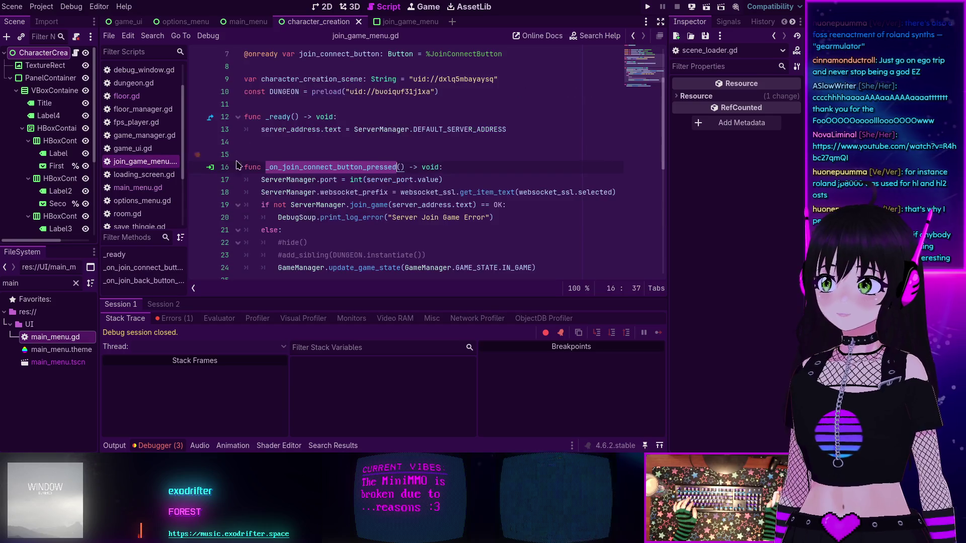
{"action": "scroll", "coordinate": [358, 175], "scroll_direction": "down", "scroll_amount": 6}
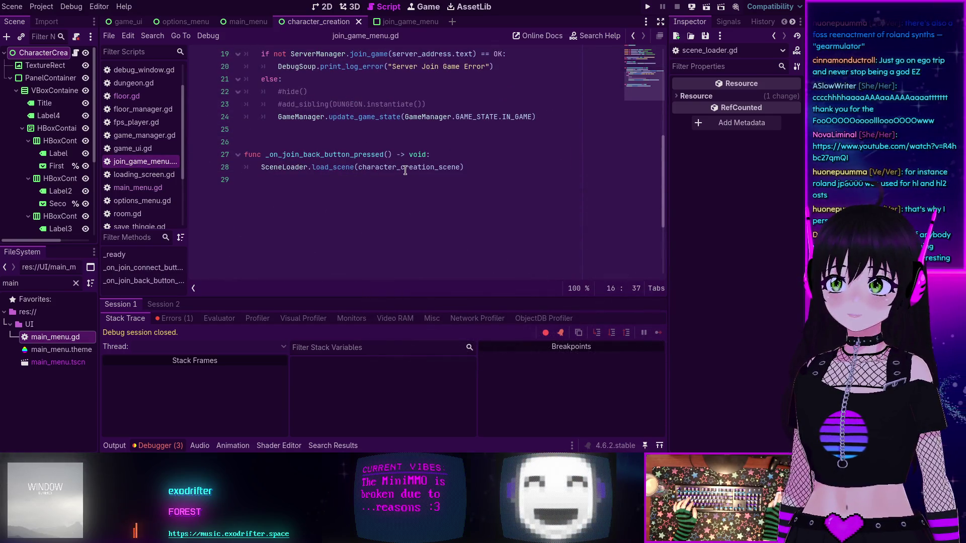
{"action": "double_click", "coordinate": [405, 167]}
{"action": "scroll", "coordinate": [350, 153], "scroll_direction": "up", "scroll_amount": 6}
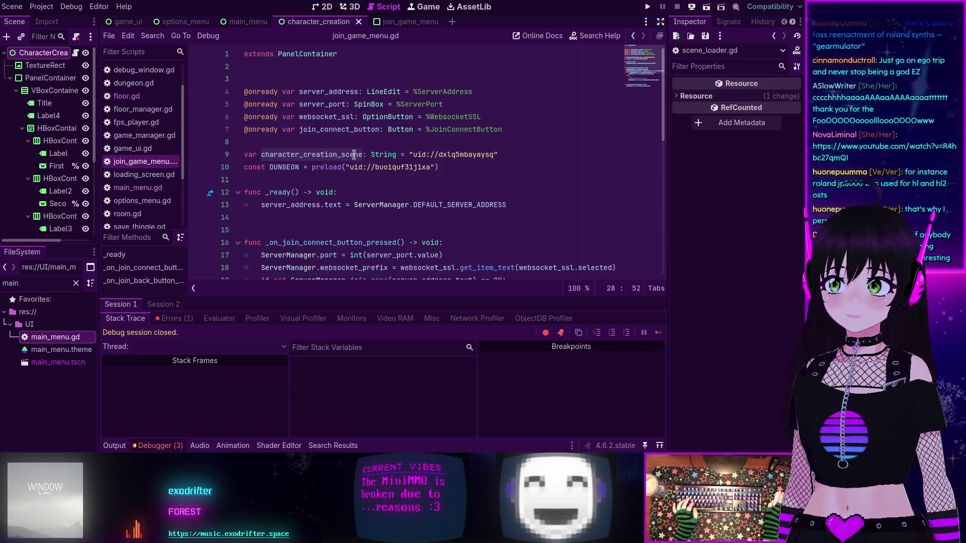
Show the debugger's Errors list and jump to the GDScript-to-PackedScene error line.
{"action": "mouse_move", "coordinate": [454, 156]}
{"action": "scroll", "coordinate": [448, 156], "scroll_direction": "down", "scroll_amount": 4}
{"action": "scroll", "coordinate": [432, 158], "scroll_direction": "up", "scroll_amount": 4}
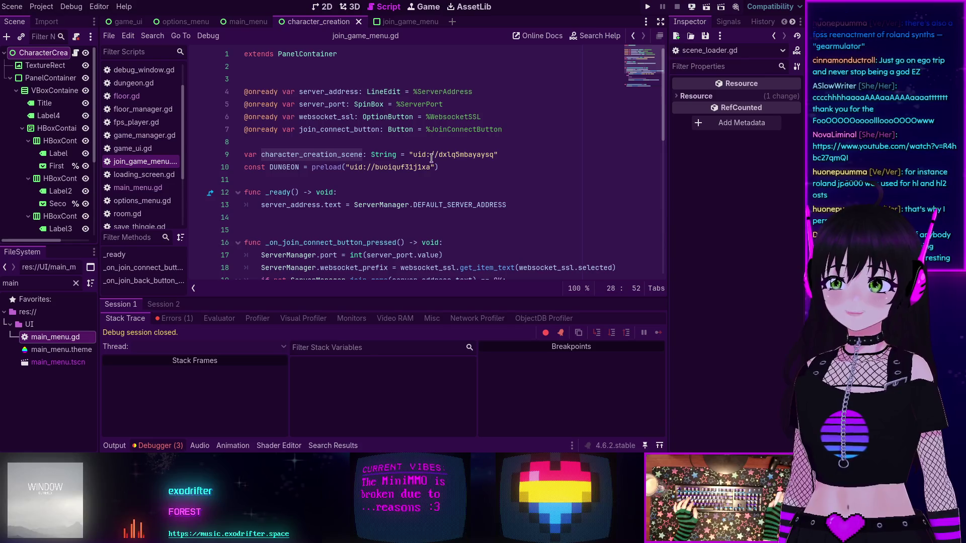
{"action": "left_click", "coordinate": [174, 318]}
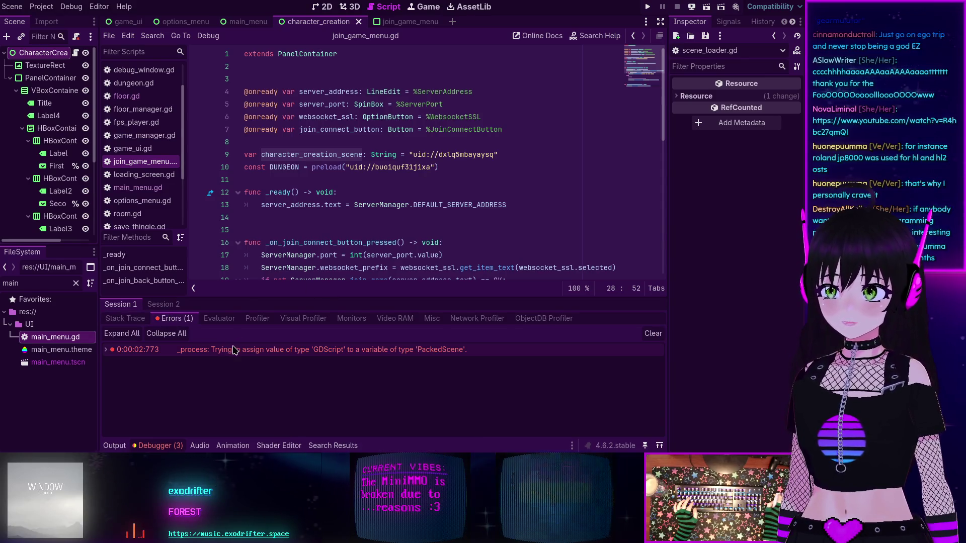
{"action": "mouse_move", "coordinate": [234, 351]}
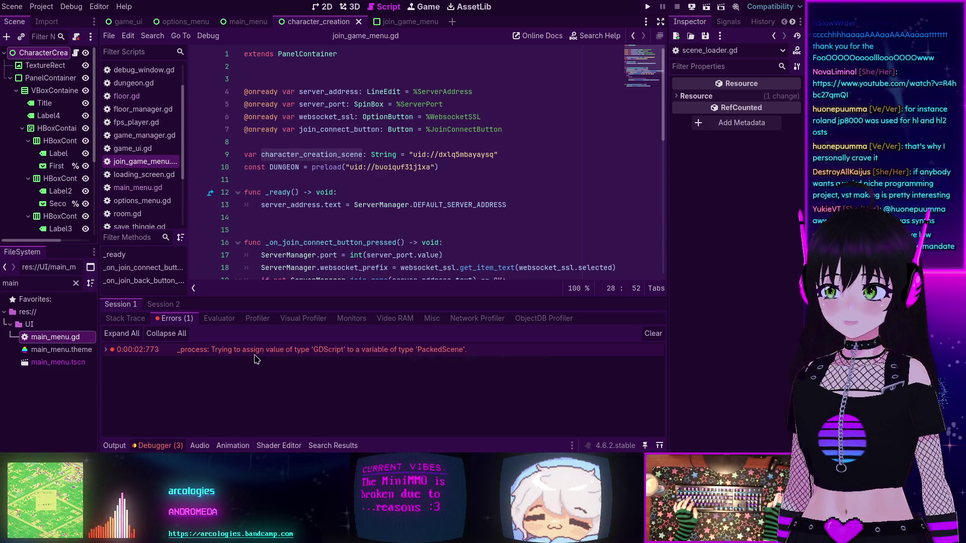
{"action": "double_click", "coordinate": [332, 351]}
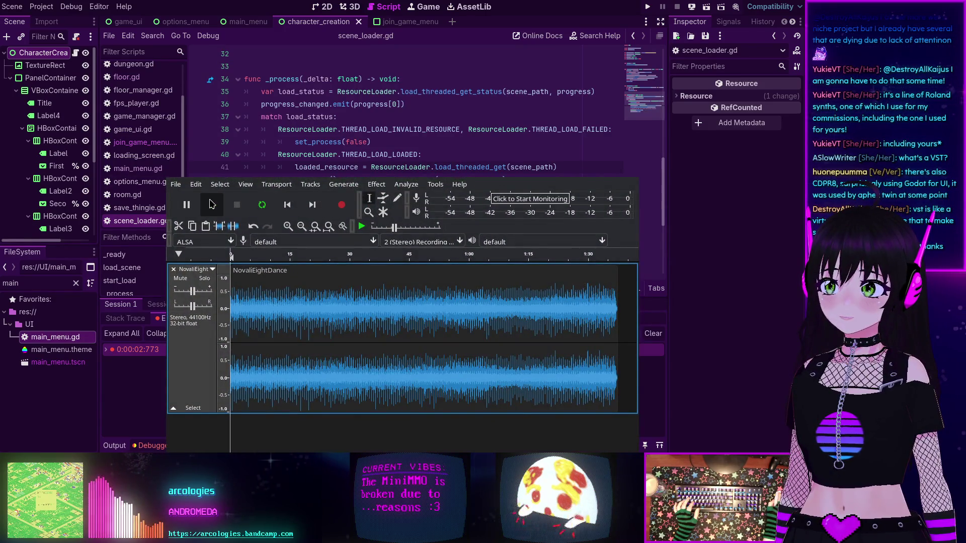
Play and stop the NovaliEightDance recording, then close the audio editor without saving.
{"action": "left_click", "coordinate": [212, 204]}
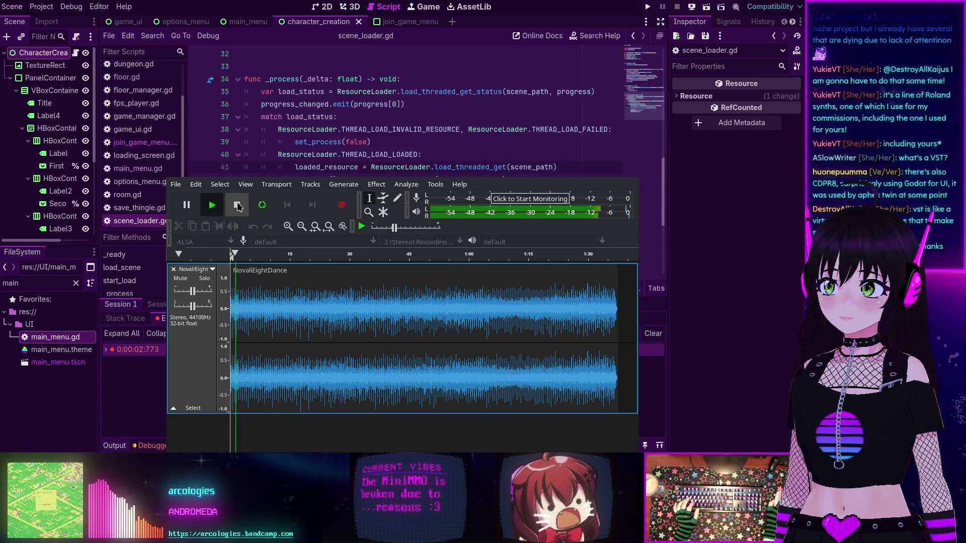
{"action": "left_click", "coordinate": [237, 205]}
{"action": "key", "text": "ctrl+w"}
{"action": "left_click", "coordinate": [365, 374]}
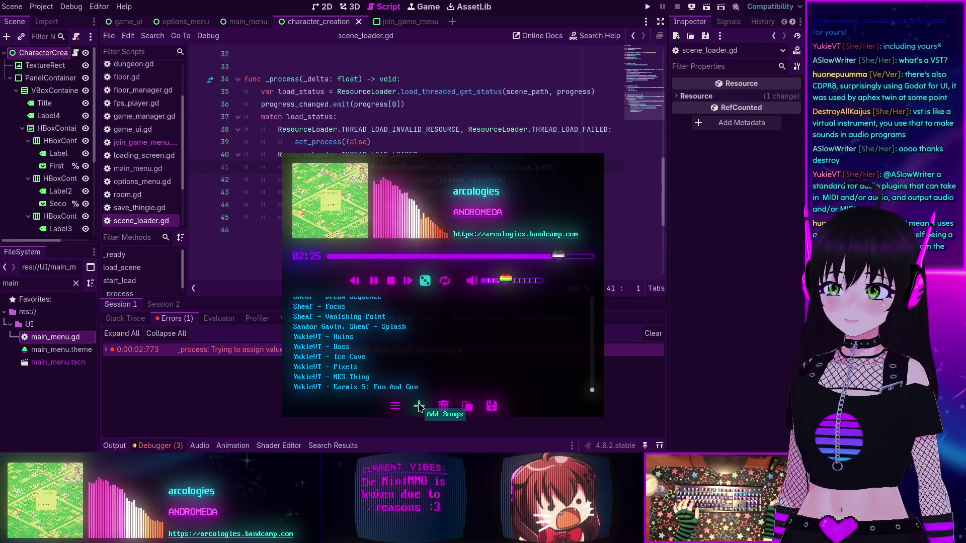
Add NovaliEightDance to the music player's playlist, adjust the volume, and return to Godot.
{"action": "left_click", "coordinate": [419, 407]}
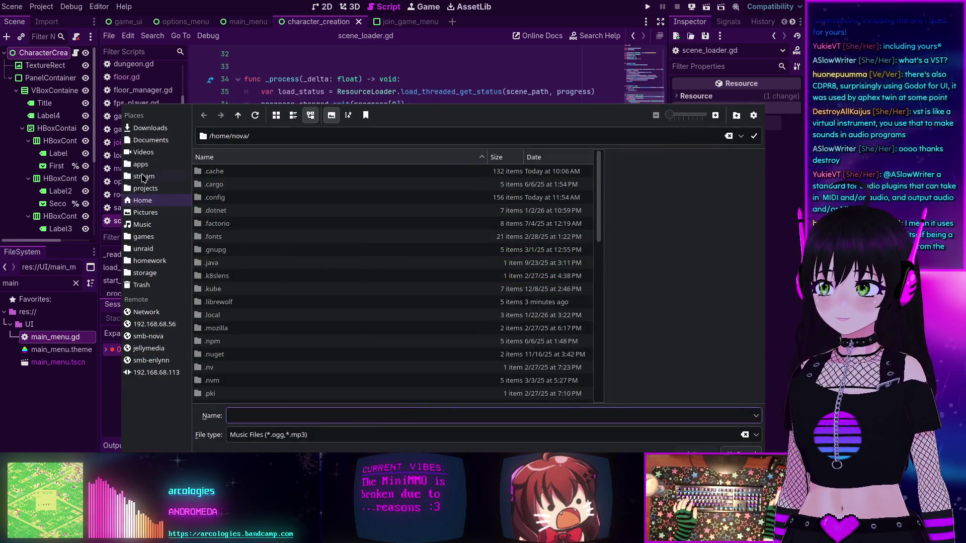
{"action": "key", "text": "Escape"}
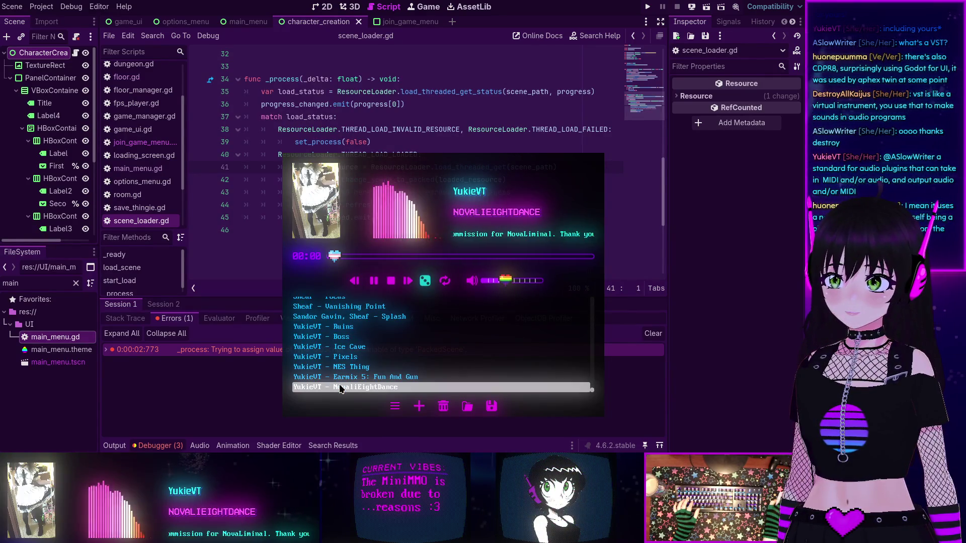
{"action": "left_click", "coordinate": [512, 281]}
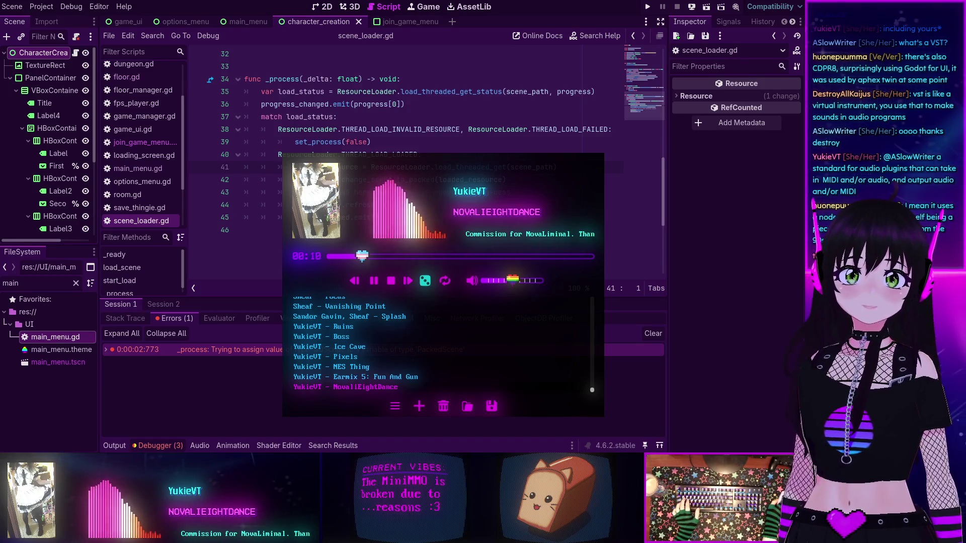
{"action": "left_click", "coordinate": [236, 208]}
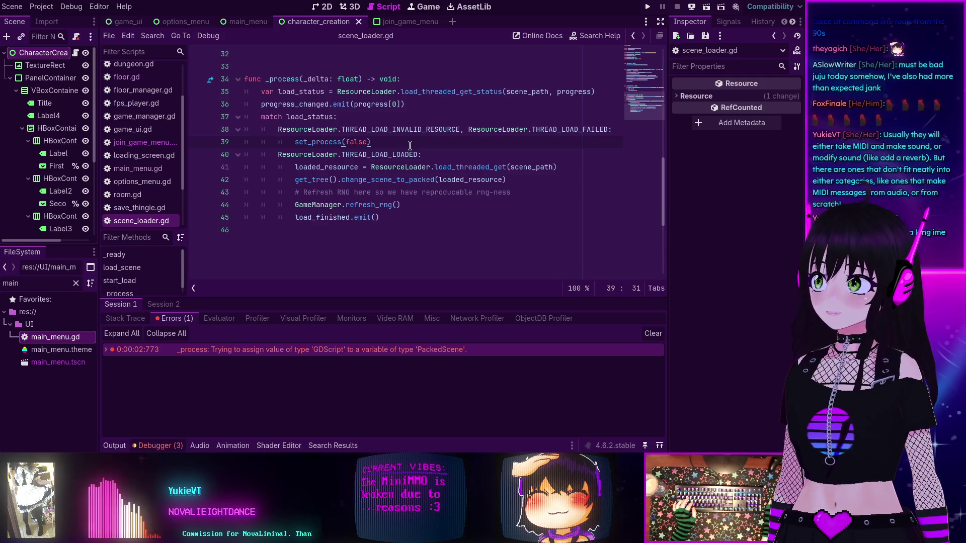
Collapse the debugger output panel.
{"action": "scroll", "coordinate": [410, 146], "scroll_direction": "up", "scroll_amount": 3}
{"action": "scroll", "coordinate": [405, 146], "scroll_direction": "down", "scroll_amount": 3}
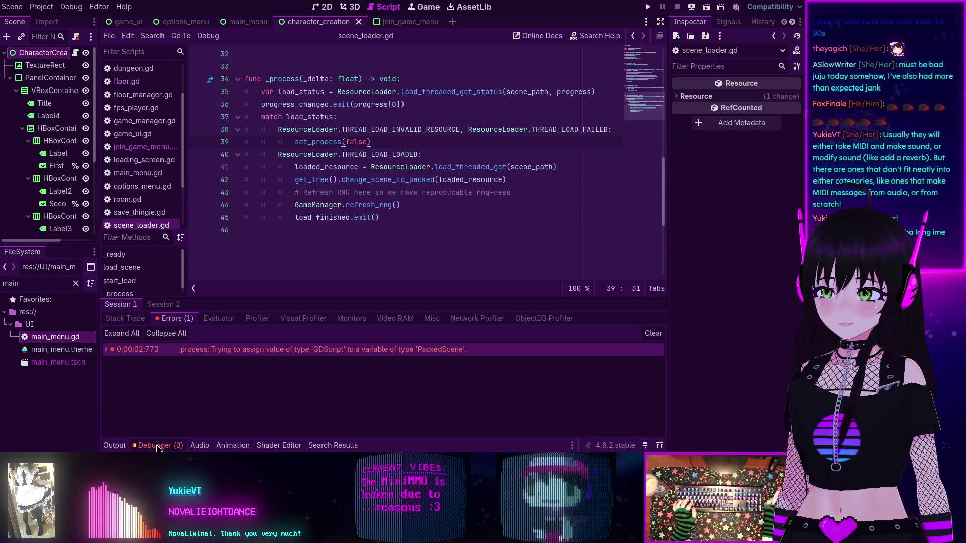
{"action": "left_click", "coordinate": [157, 446]}
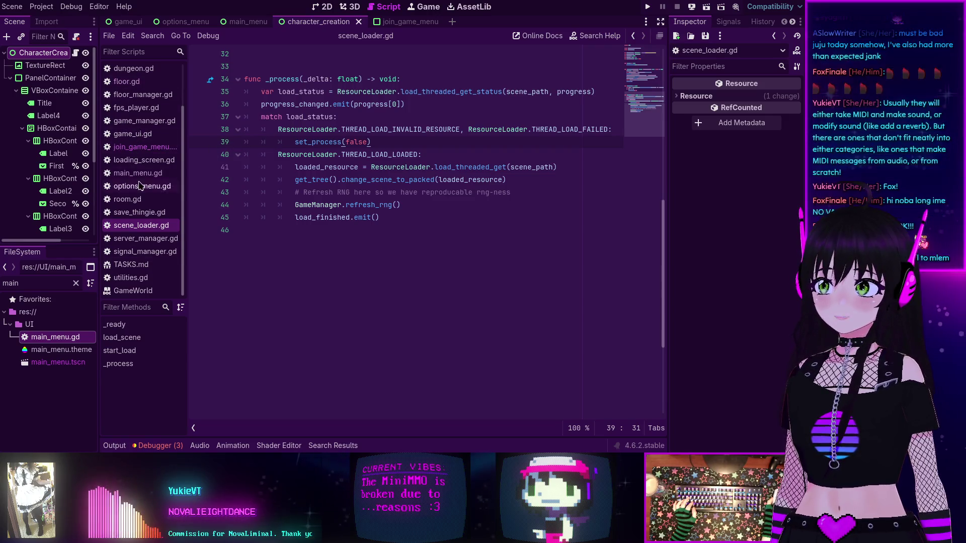
Browse the script list to character_creation.gd and its SceneLoader.load_scene back-button handler.
{"action": "left_click", "coordinate": [133, 146]}
{"action": "scroll", "coordinate": [367, 228], "scroll_direction": "down", "scroll_amount": 3}
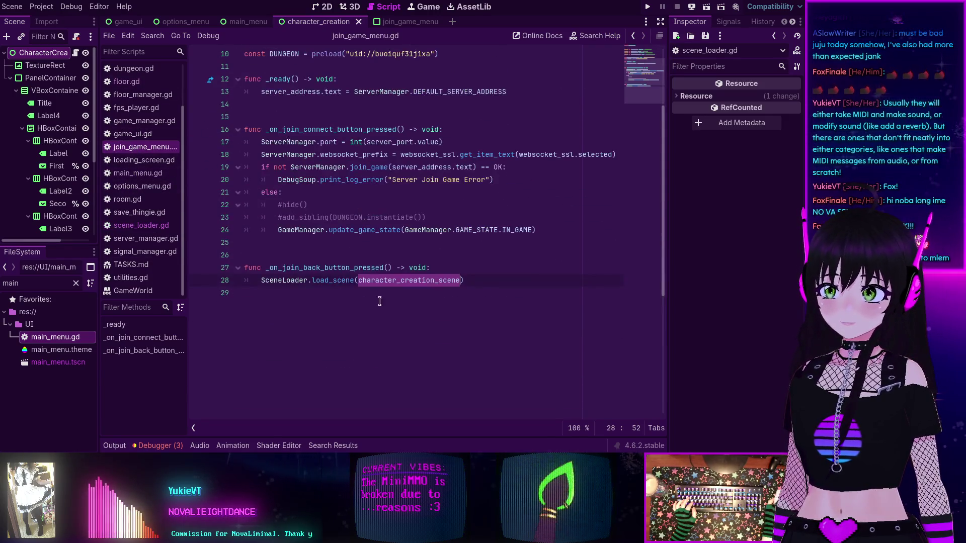
{"action": "scroll", "coordinate": [400, 239], "scroll_direction": "up", "scroll_amount": 3}
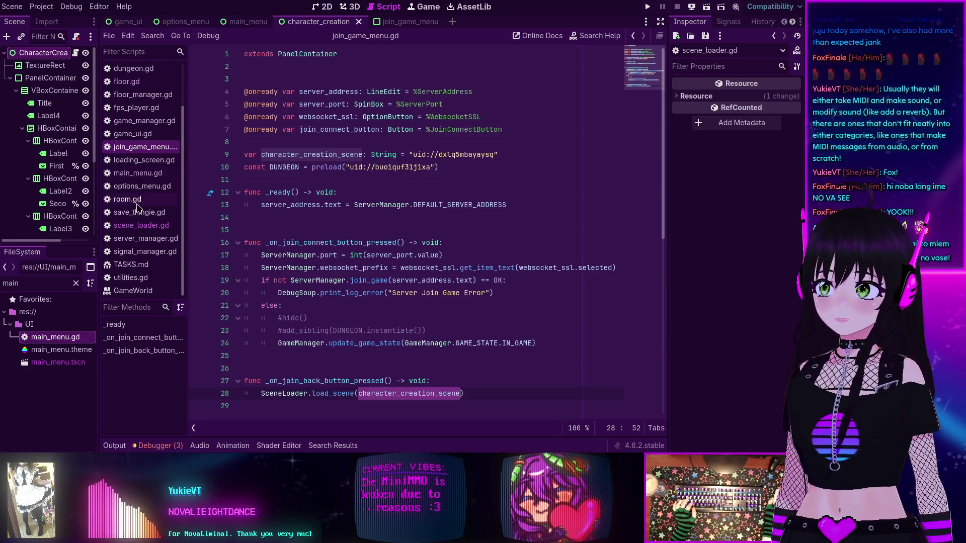
{"action": "left_click", "coordinate": [150, 107]}
{"action": "left_click", "coordinate": [150, 100]}
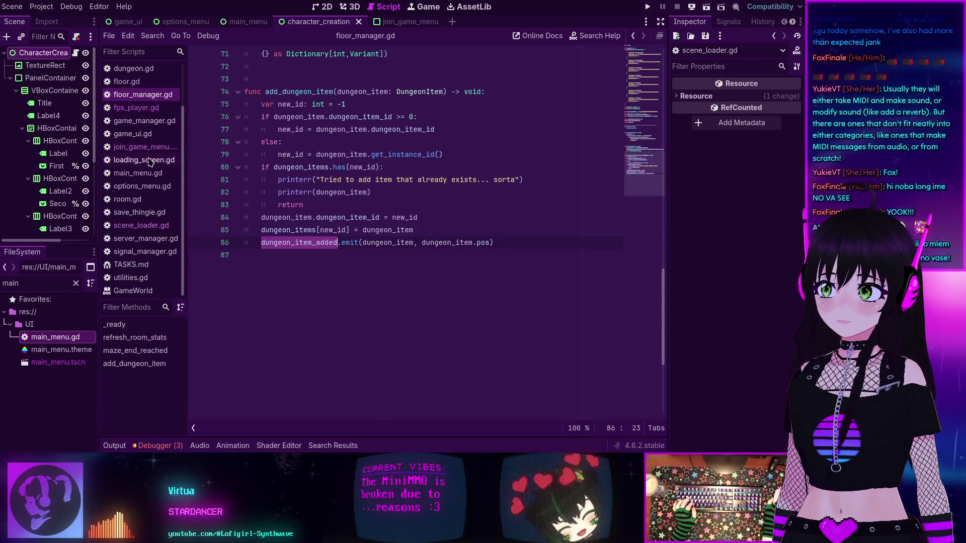
{"action": "scroll", "coordinate": [145, 101], "scroll_direction": "up", "scroll_amount": 2}
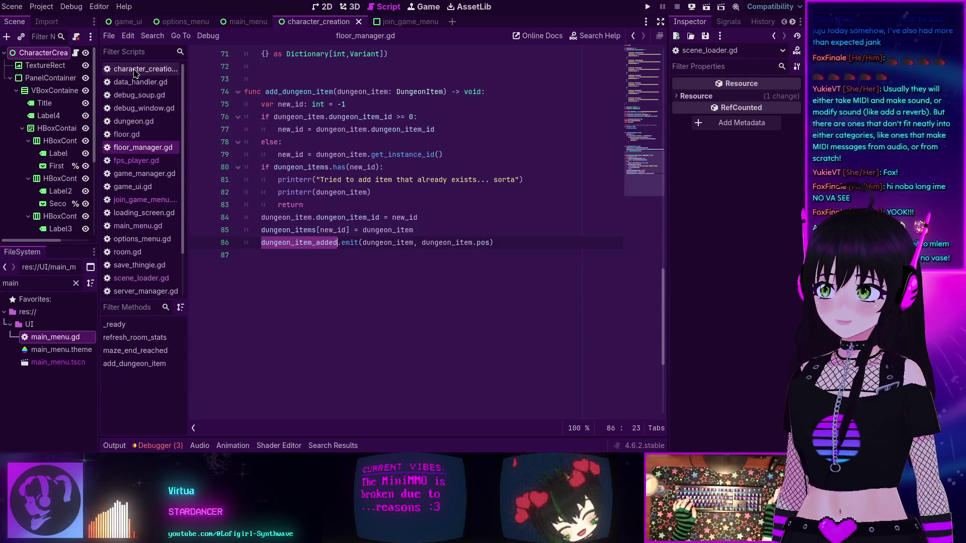
{"action": "left_click", "coordinate": [144, 68]}
{"action": "scroll", "coordinate": [345, 175], "scroll_direction": "up", "scroll_amount": 1}
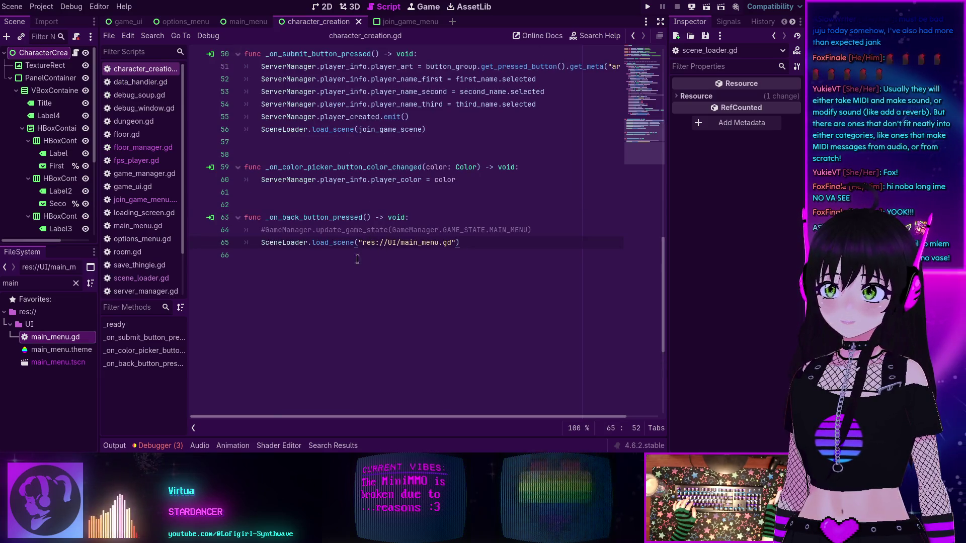
Declare var main_menu_scene: String = "uid://cnqvpuj42lpgc" on line 11, using main_menu.tscn's copied UID.
{"action": "scroll", "coordinate": [369, 245], "scroll_direction": "up", "scroll_amount": 10}
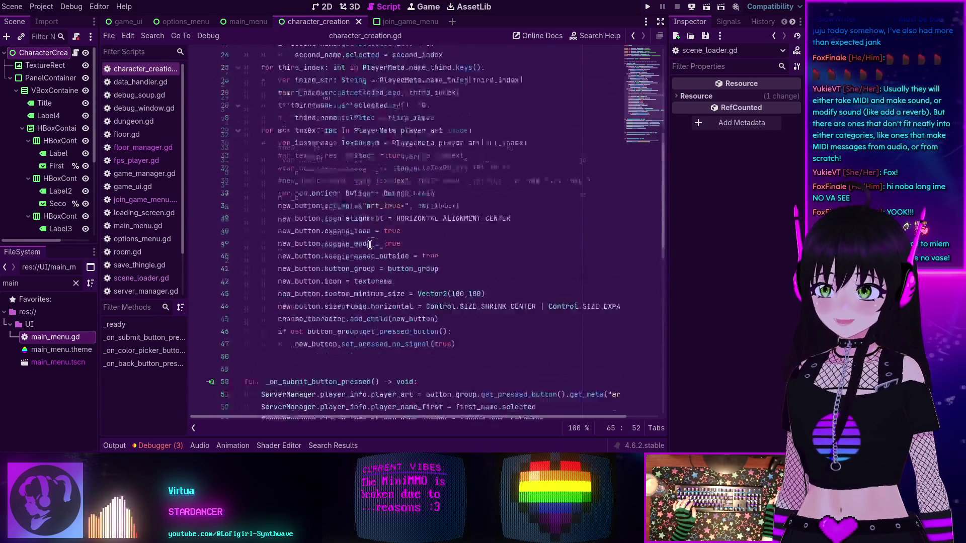
{"action": "scroll", "coordinate": [370, 245], "scroll_direction": "up", "scroll_amount": 5}
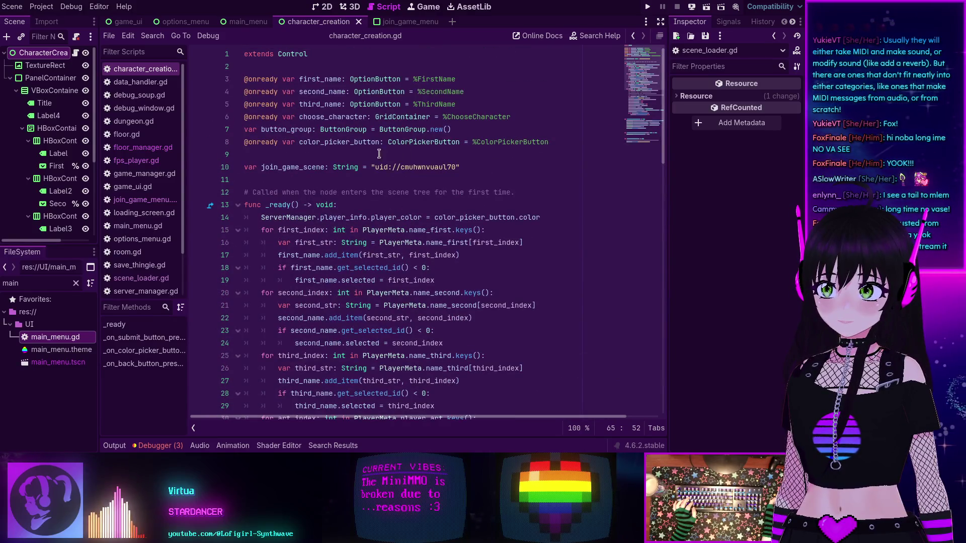
{"action": "key", "text": "Return"}
{"action": "type", "text": "va"}
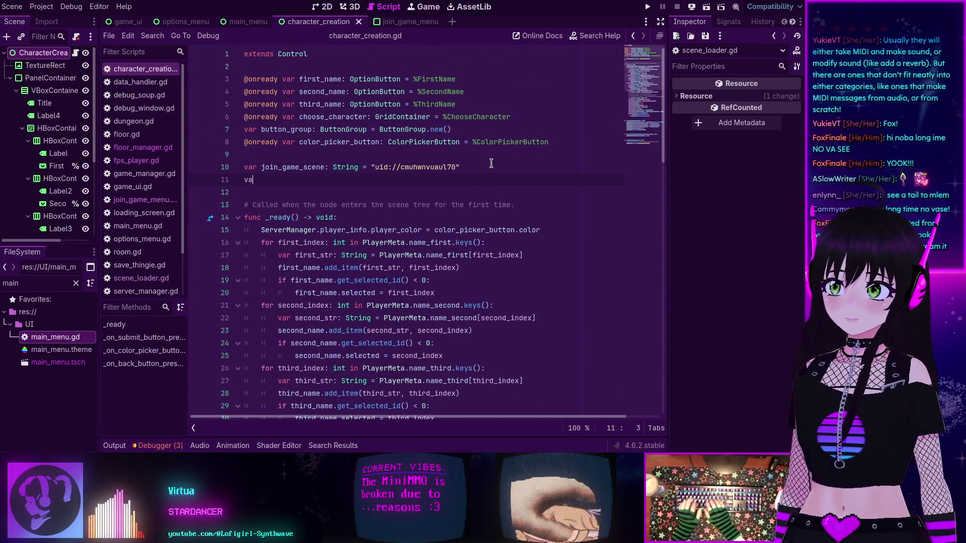
{"action": "type", "text": "r main"}
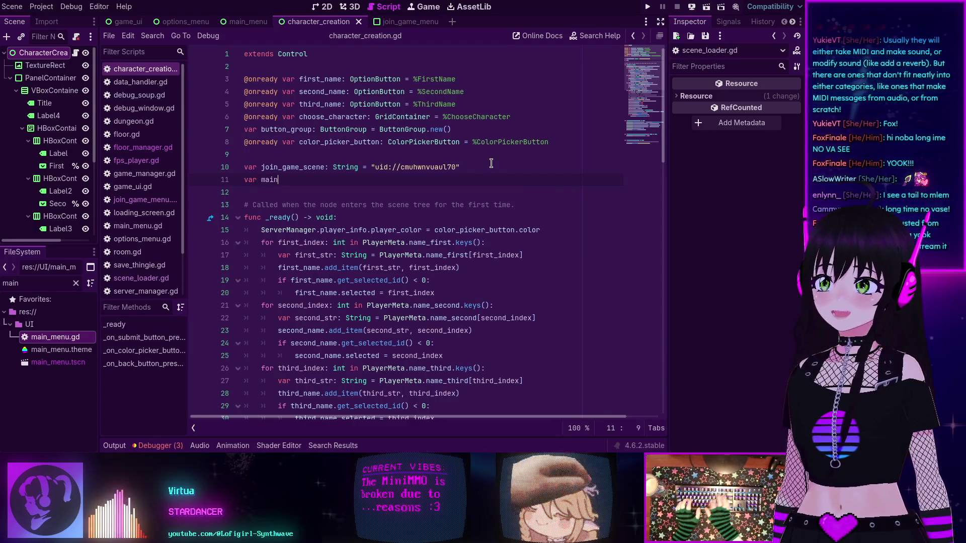
{"action": "type", "text": "_menu_scene: String ="}
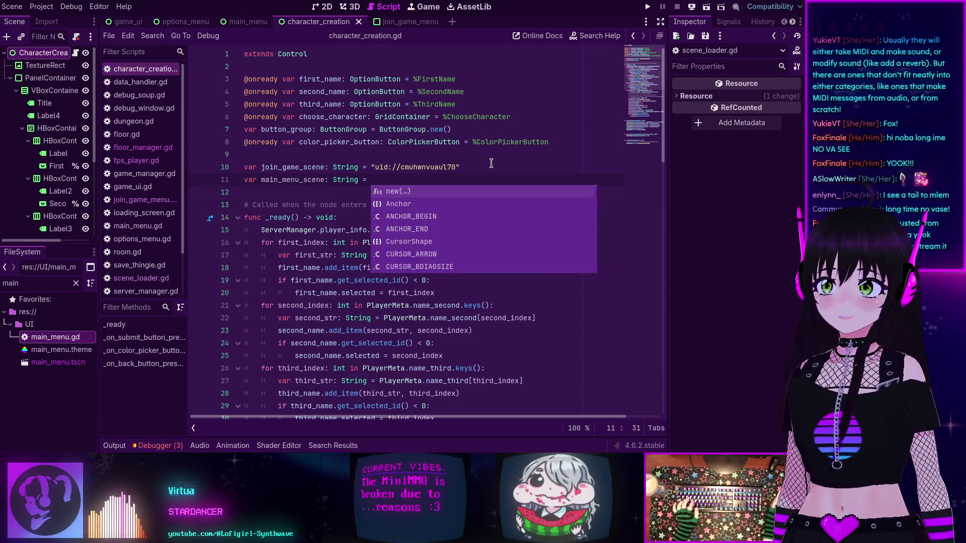
{"action": "left_click", "coordinate": [49, 363]}
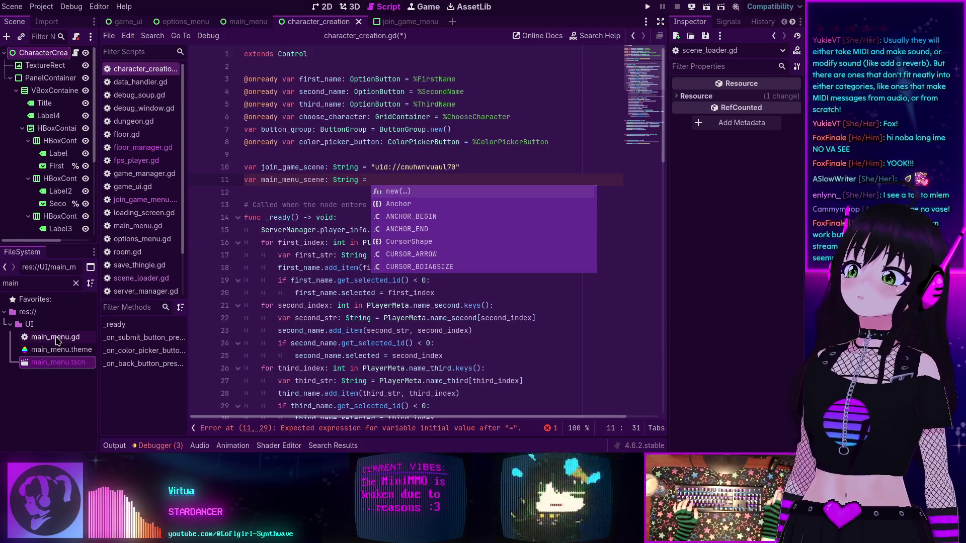
{"action": "scroll", "coordinate": [282, 318], "scroll_direction": "down", "scroll_amount": 15}
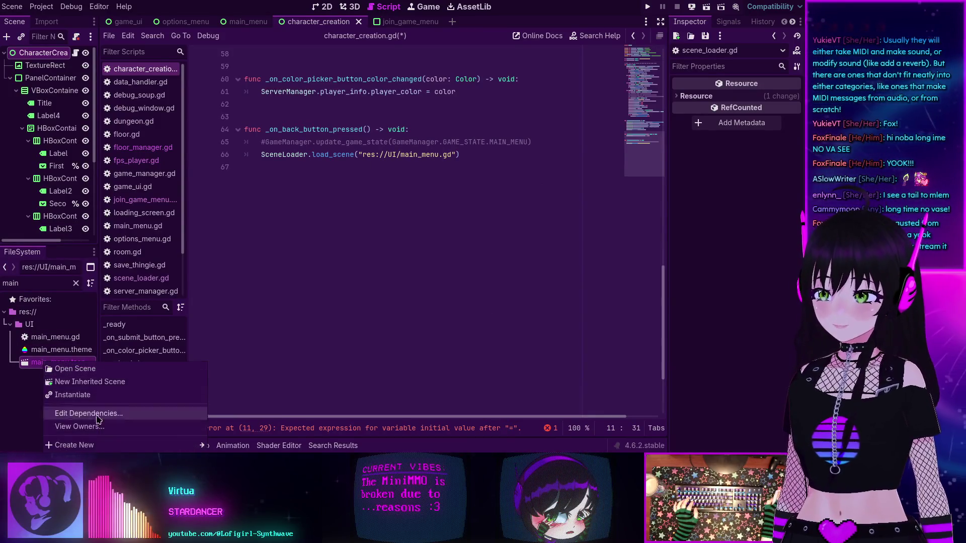
{"action": "left_click", "coordinate": [304, 308]}
{"action": "scroll", "coordinate": [374, 271], "scroll_direction": "up", "scroll_amount": 15}
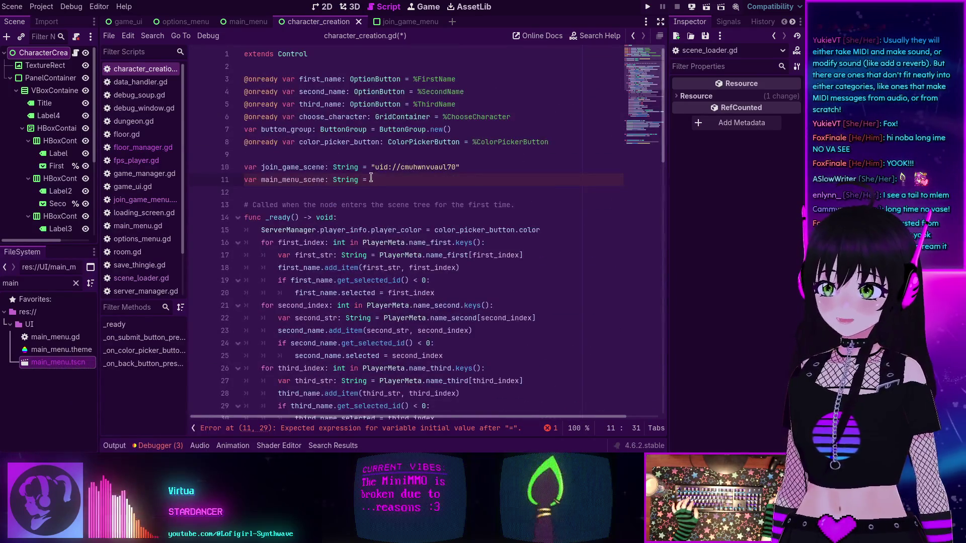
{"action": "type", "text": "uid://cnqvpuj42lpgc"}
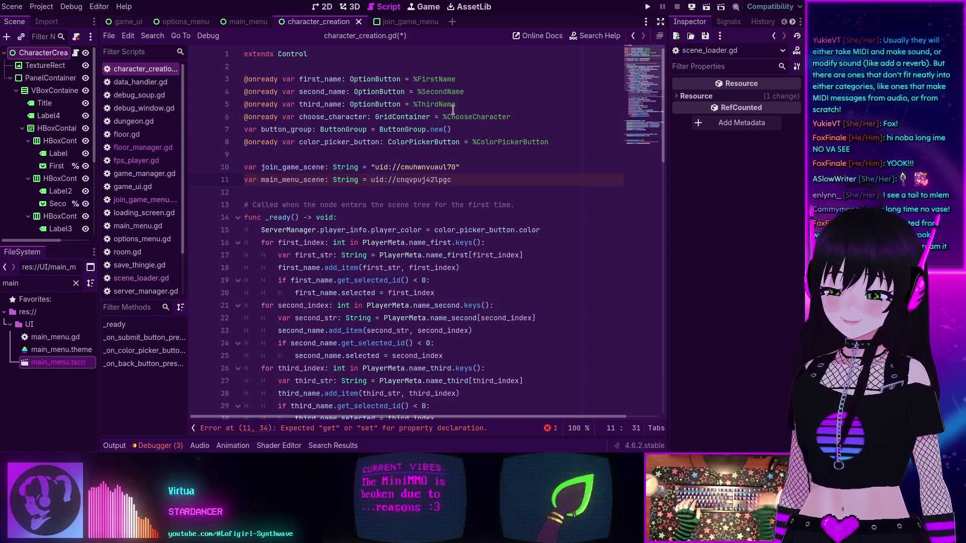
{"action": "type", "text": "\""}
{"action": "key", "text": "End"}
{"action": "type", "text": "\""}
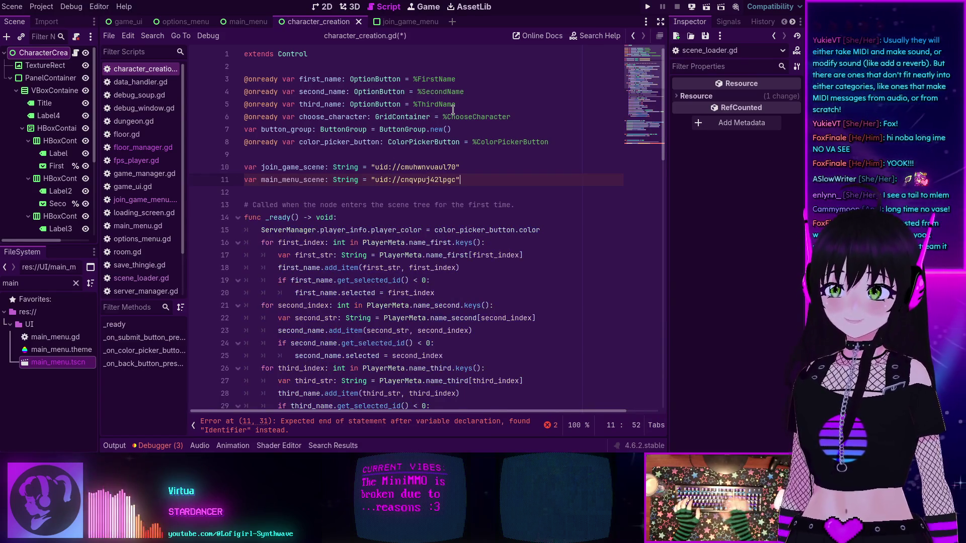
Replace the hard-coded main menu path in _on_back_button_pressed with main_menu_scene and save the script.
{"action": "double_click", "coordinate": [285, 177]}
{"action": "key", "text": "ctrl+c"}
{"action": "scroll", "coordinate": [322, 211], "scroll_direction": "down", "scroll_amount": 15}
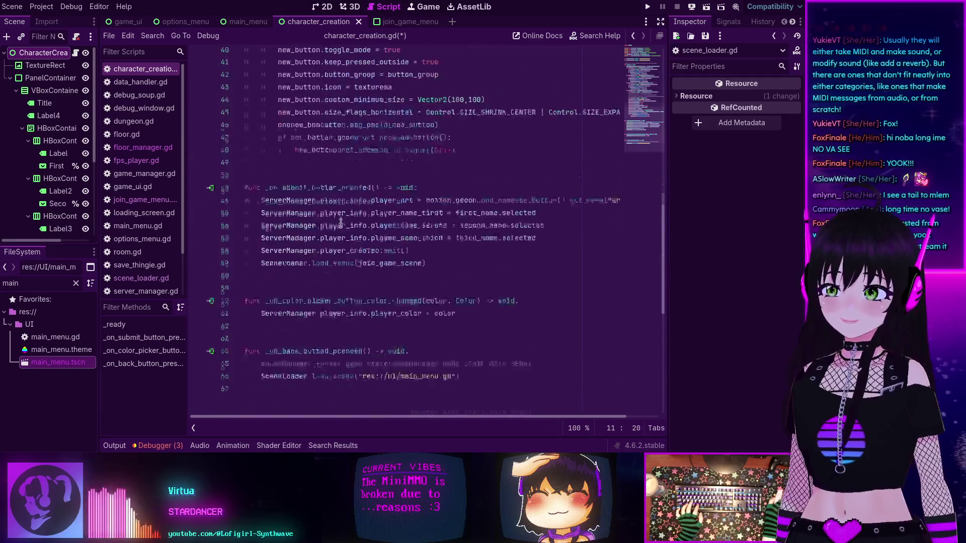
{"action": "left_click_drag", "start_coordinate": [358, 230], "coordinate": [440, 230]}
{"action": "key", "text": "ctrl+v"}
{"action": "key", "text": "ctrl+s"}
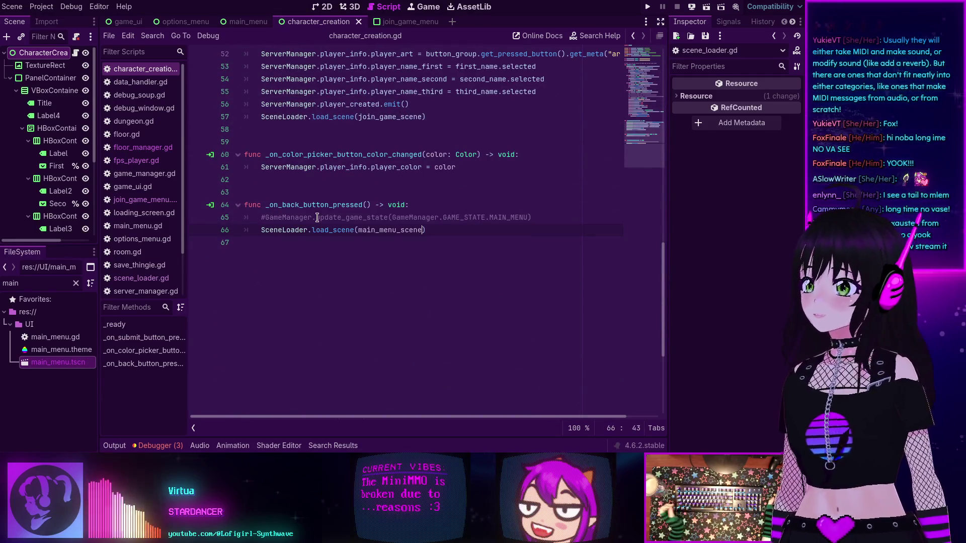
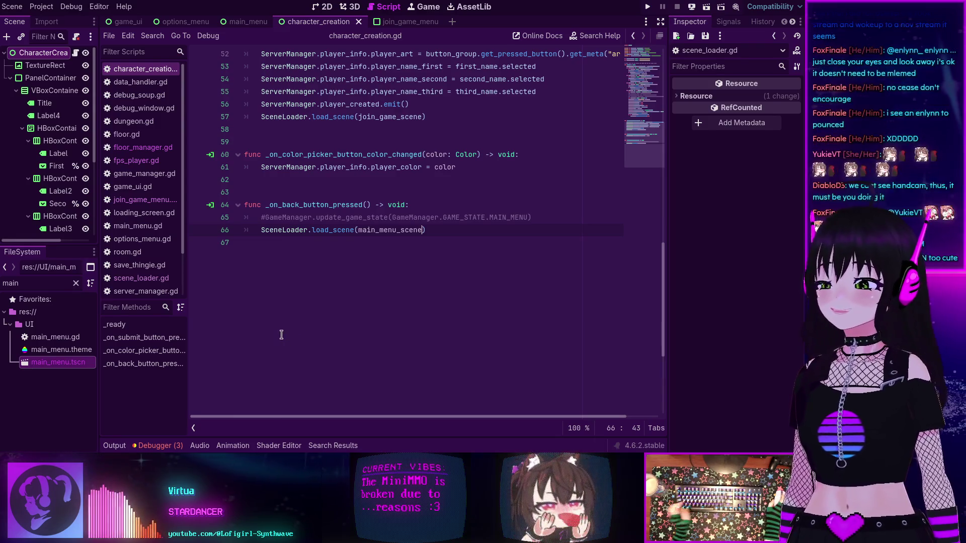
Run the game and go back from Character Creation to the main menu.
{"action": "scroll", "coordinate": [281, 335], "scroll_direction": "up", "scroll_amount": 5}
{"action": "scroll", "coordinate": [281, 335], "scroll_direction": "up", "scroll_amount": 9}
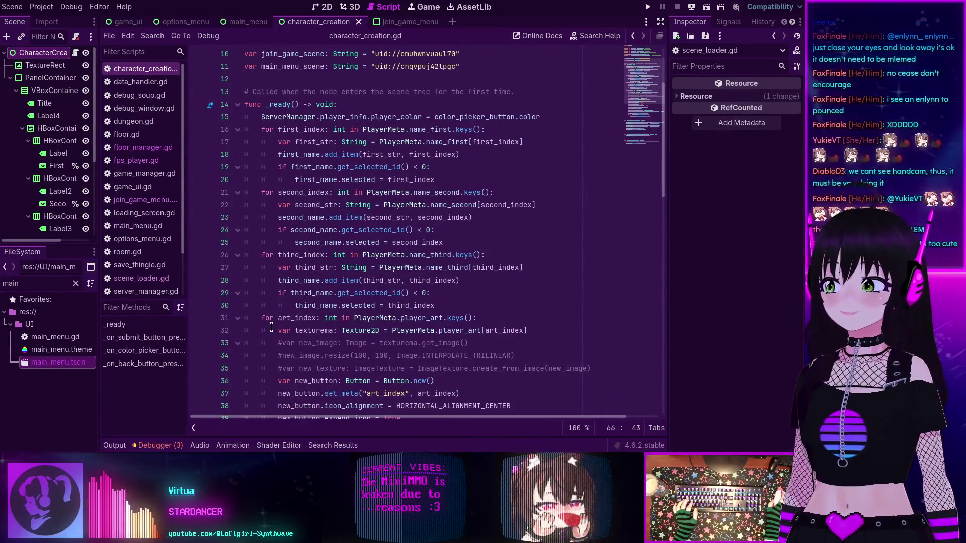
{"action": "scroll", "coordinate": [271, 327], "scroll_direction": "up", "scroll_amount": 3}
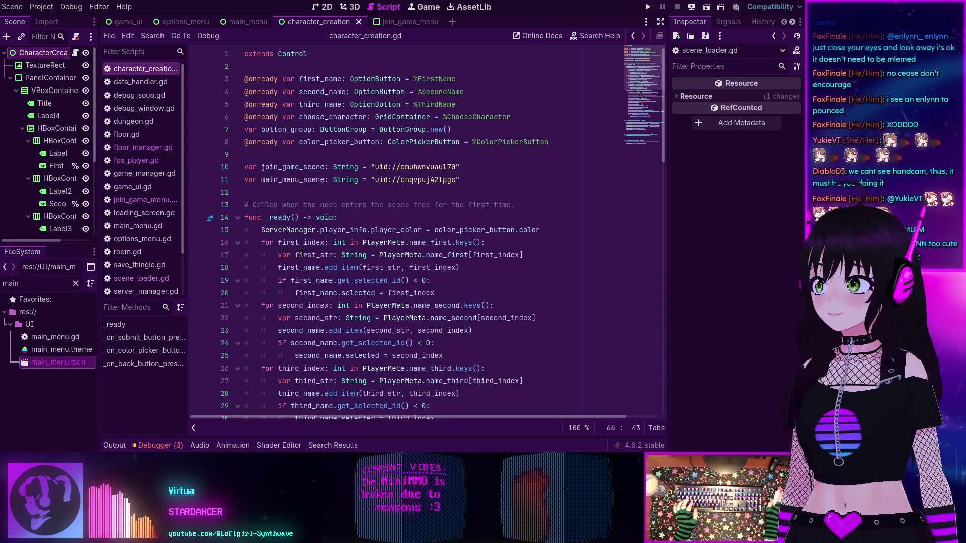
{"action": "scroll", "coordinate": [324, 247], "scroll_direction": "down", "scroll_amount": 17}
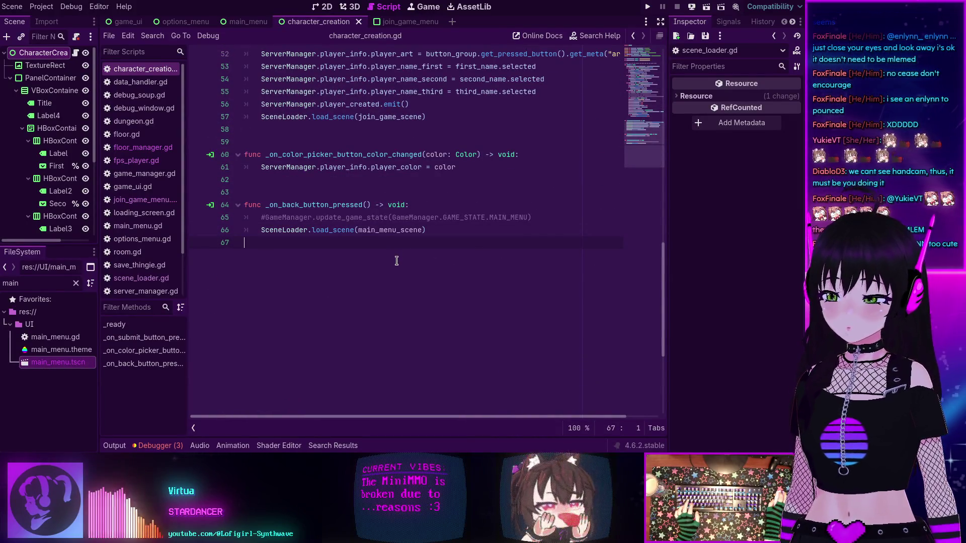
{"action": "scroll", "coordinate": [398, 263], "scroll_direction": "up", "scroll_amount": 5}
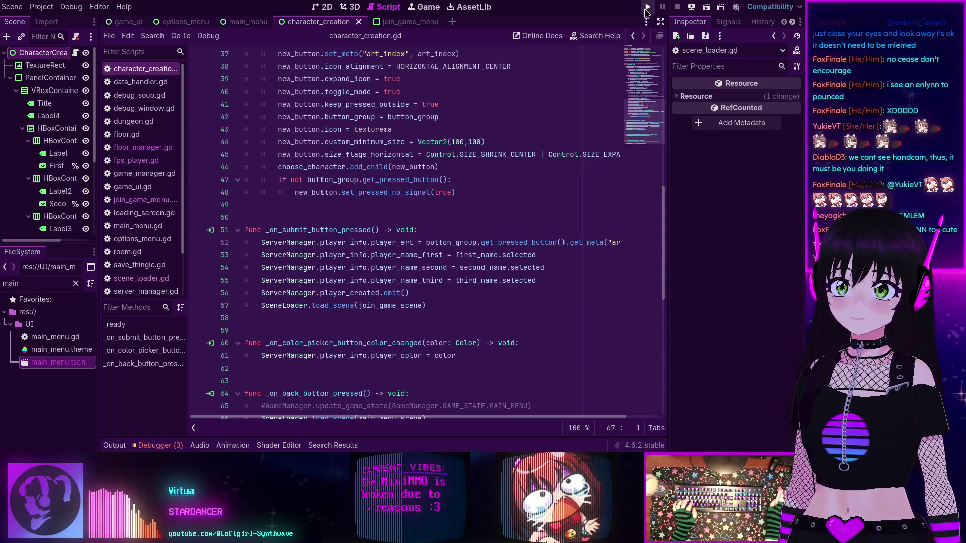
{"action": "left_click", "coordinate": [647, 8]}
{"action": "left_click", "coordinate": [385, 227]}
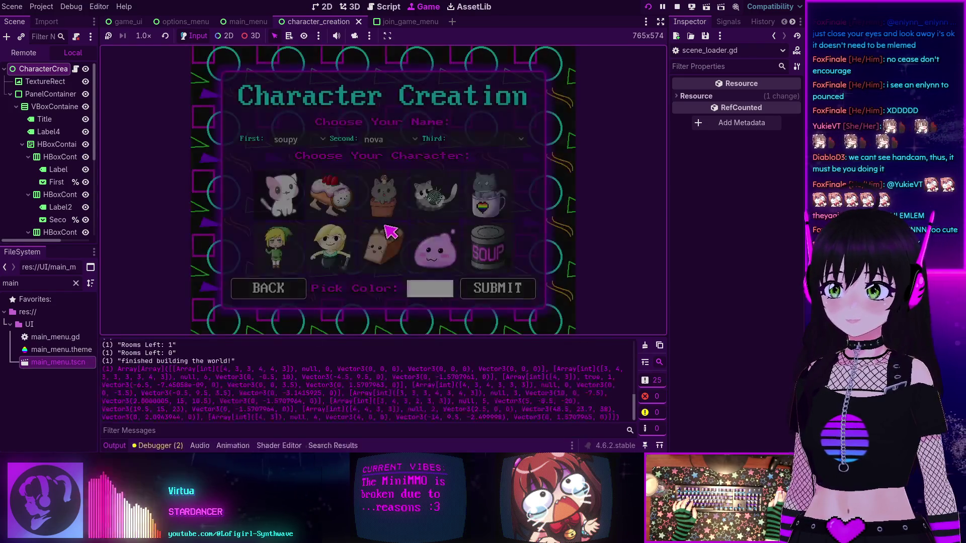
{"action": "left_click", "coordinate": [258, 291]}
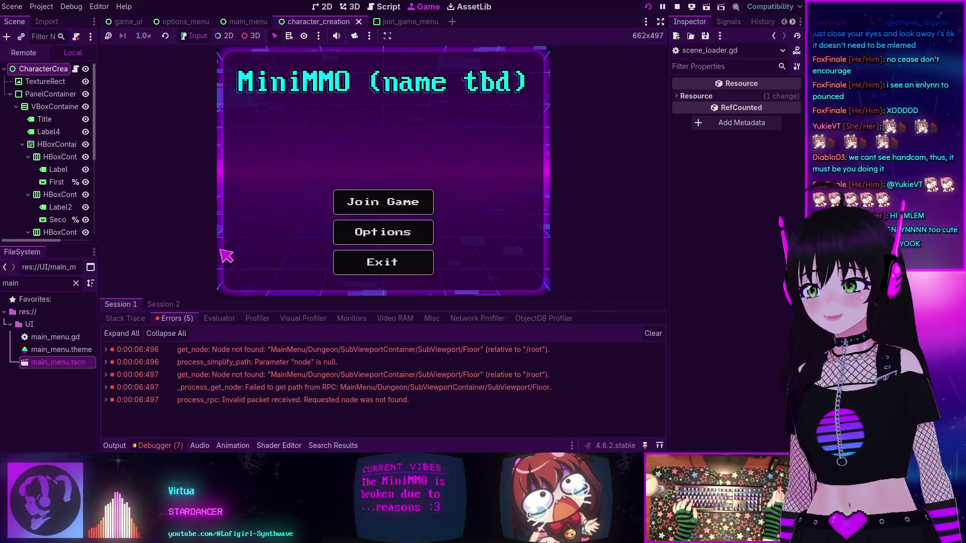
Check the debugger's missing Floor node errors and switch the Scene dock to Remote.
{"action": "mouse_move", "coordinate": [270, 349]}
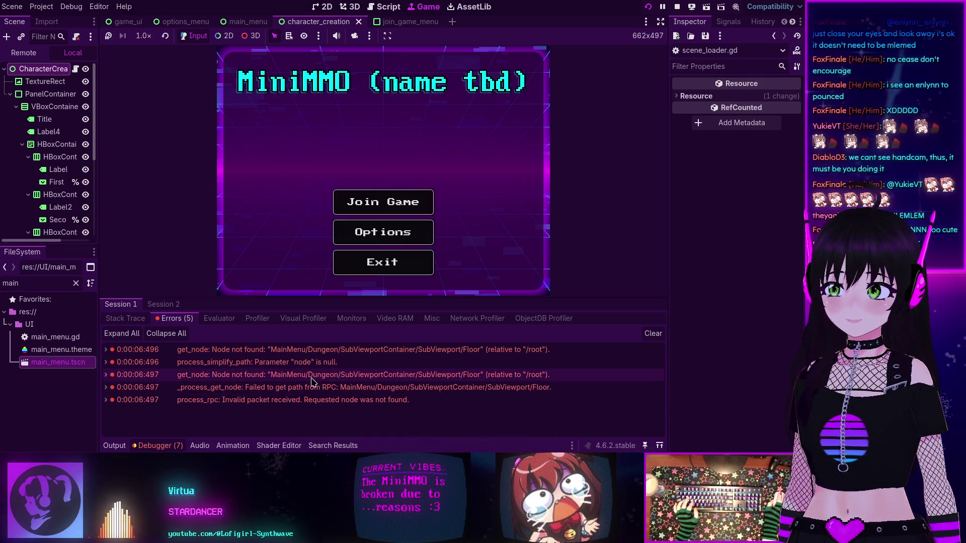
{"action": "mouse_move", "coordinate": [311, 382]}
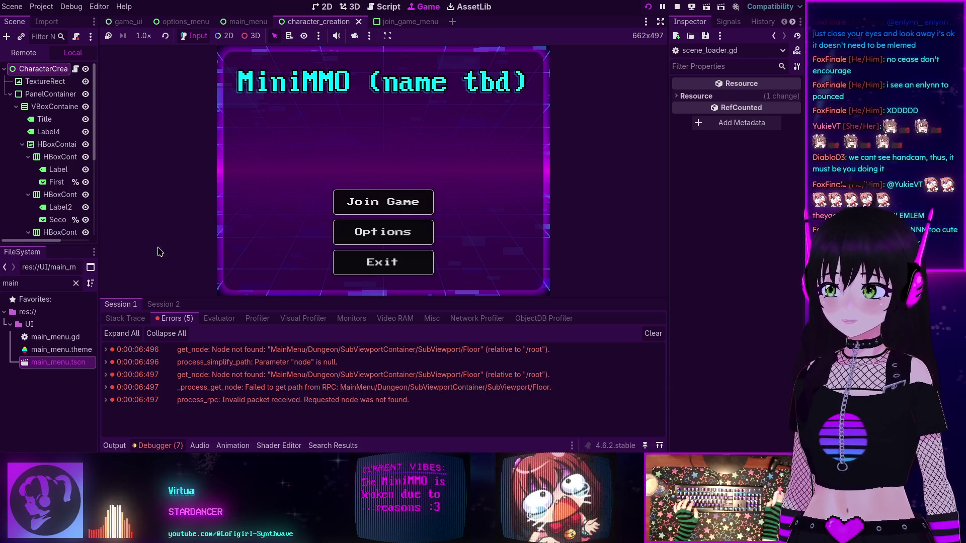
{"action": "left_click", "coordinate": [24, 52]}
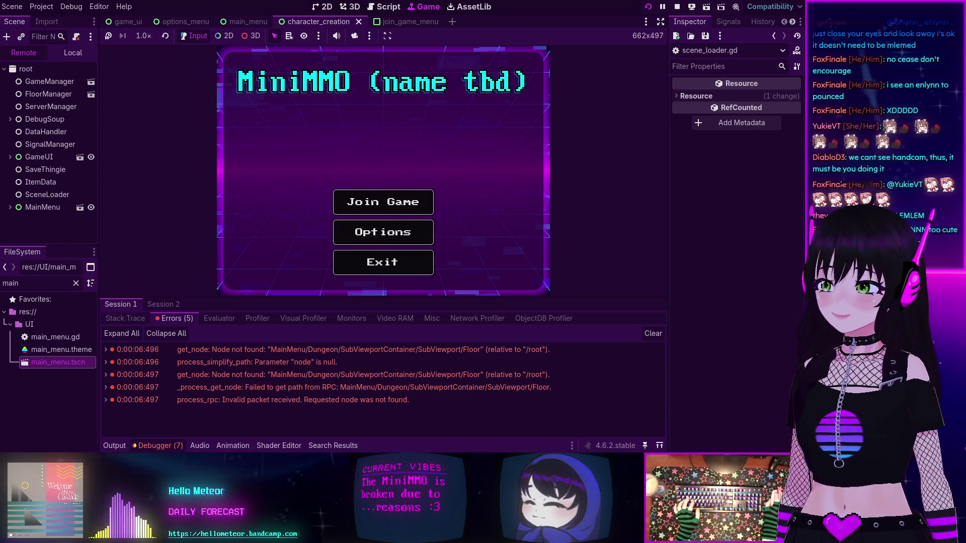
Expand MainMenu in the Remote tree to find Dungeon, then stop the game and add a new scene.
{"action": "left_click", "coordinate": [10, 207]}
{"action": "left_click", "coordinate": [10, 207]}
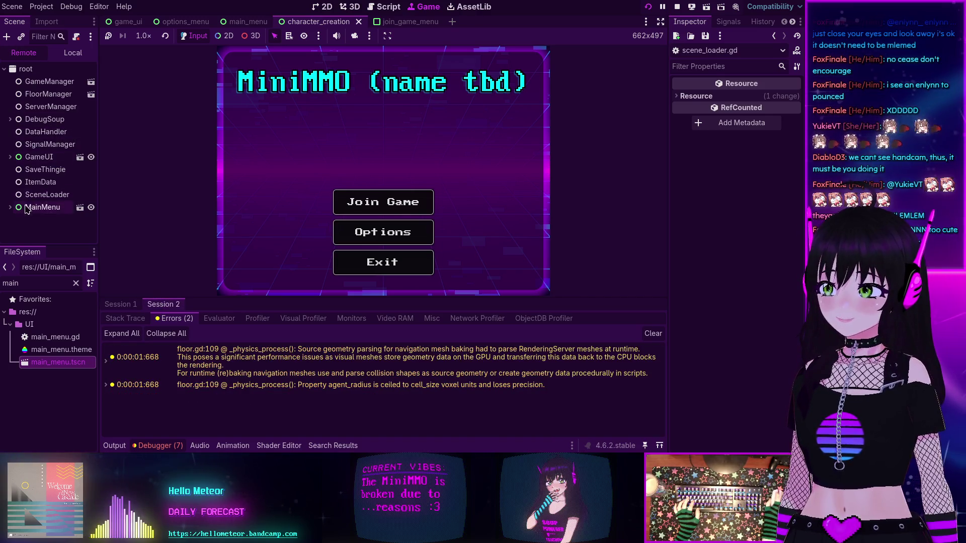
{"action": "left_click", "coordinate": [10, 207]}
{"action": "scroll", "coordinate": [14, 209], "scroll_direction": "down", "scroll_amount": 1}
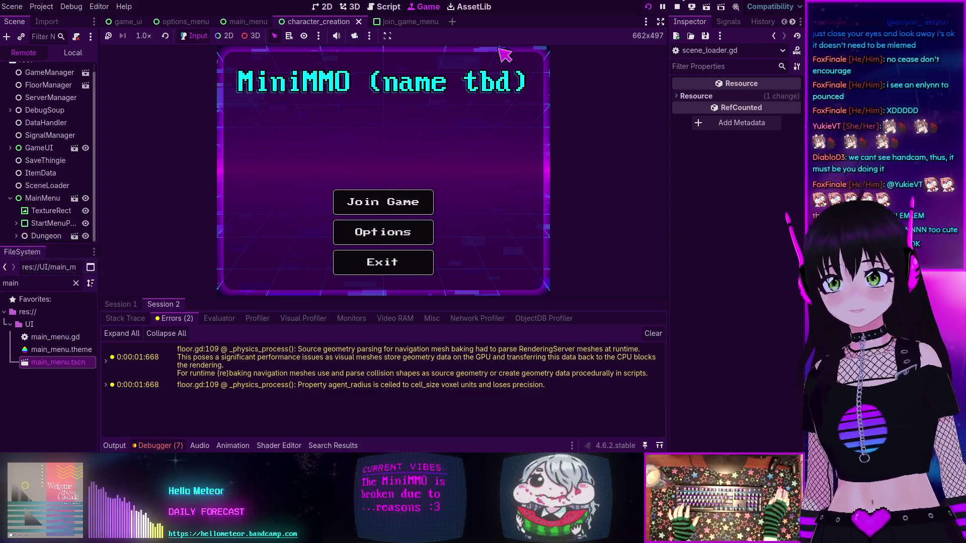
{"action": "left_click", "coordinate": [677, 8]}
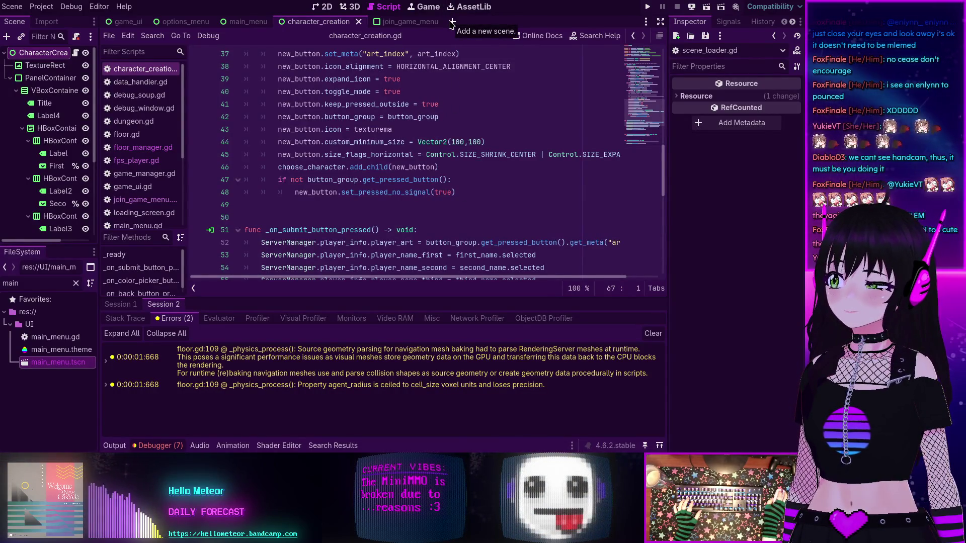
{"action": "left_click", "coordinate": [451, 22]}
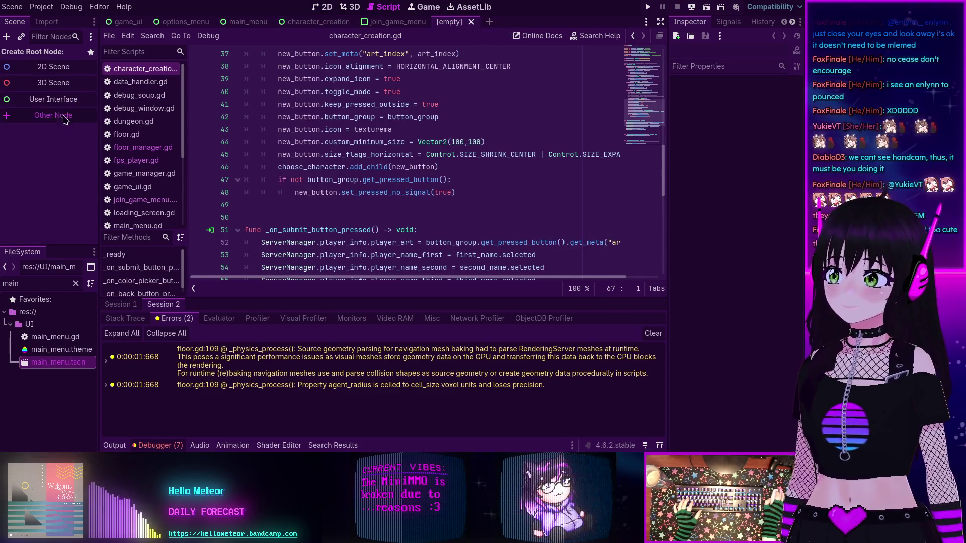
Create the new scene's root as a plain Node through Other Node.
{"action": "left_click", "coordinate": [53, 114]}
{"action": "left_click", "coordinate": [276, 105]}
{"action": "left_click", "coordinate": [70, 148]}
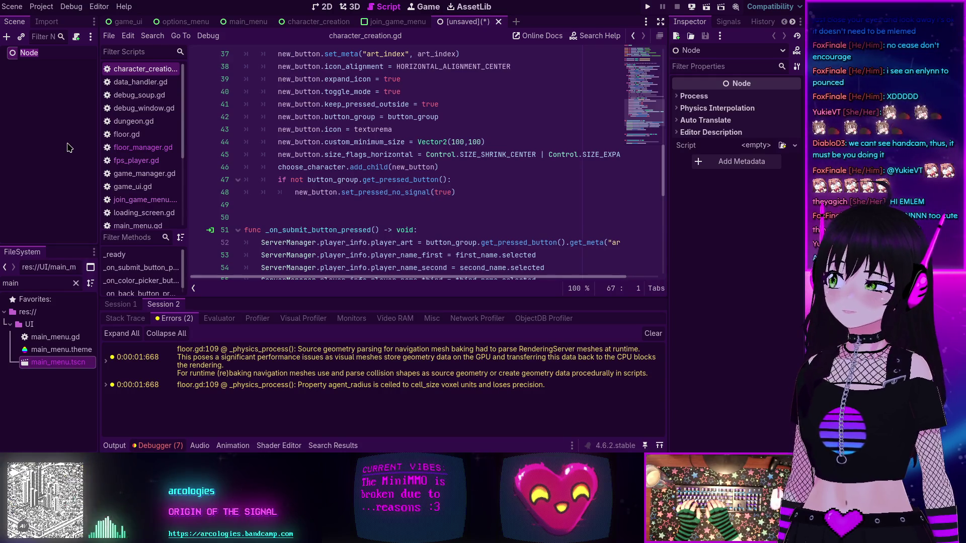
Rename the root Node to StartSoup.
{"action": "type", "text": "StartSoup"}
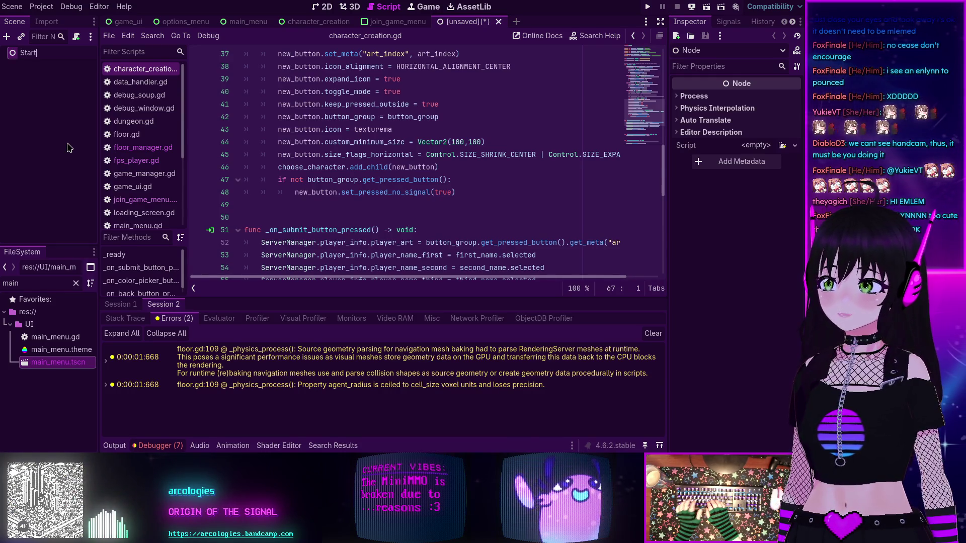
{"action": "key", "text": "BackSpace"}
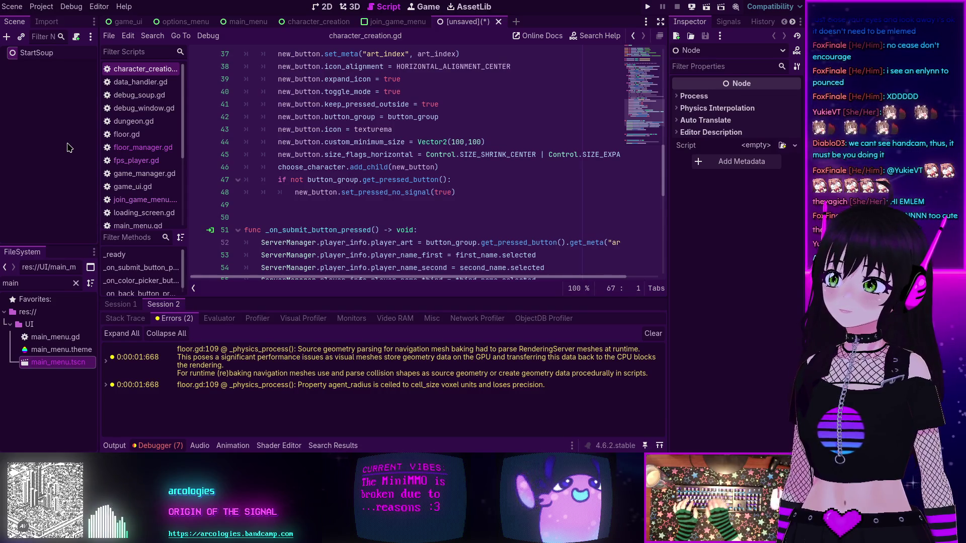
{"action": "key", "text": "BackSpace"}
{"action": "key", "text": "BackSpace"}
{"action": "key", "text": "BackSpace"}
{"action": "type", "text": "oupS"}
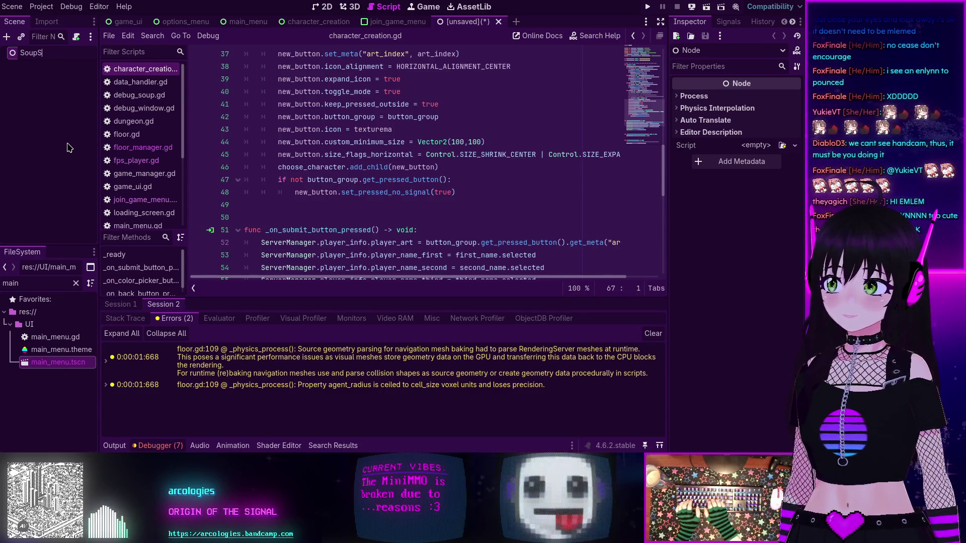
{"action": "type", "text": "tart"}
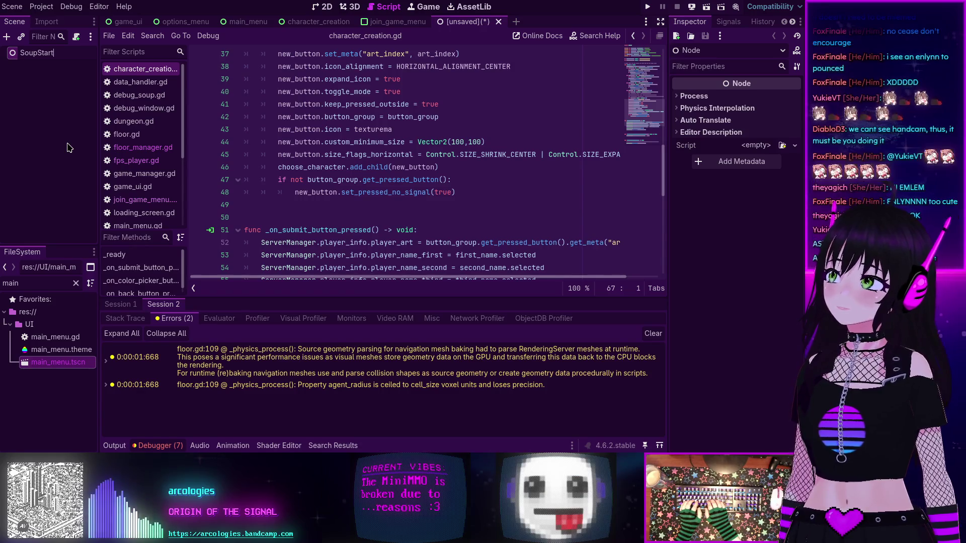
{"action": "key", "text": "BackSpace"}
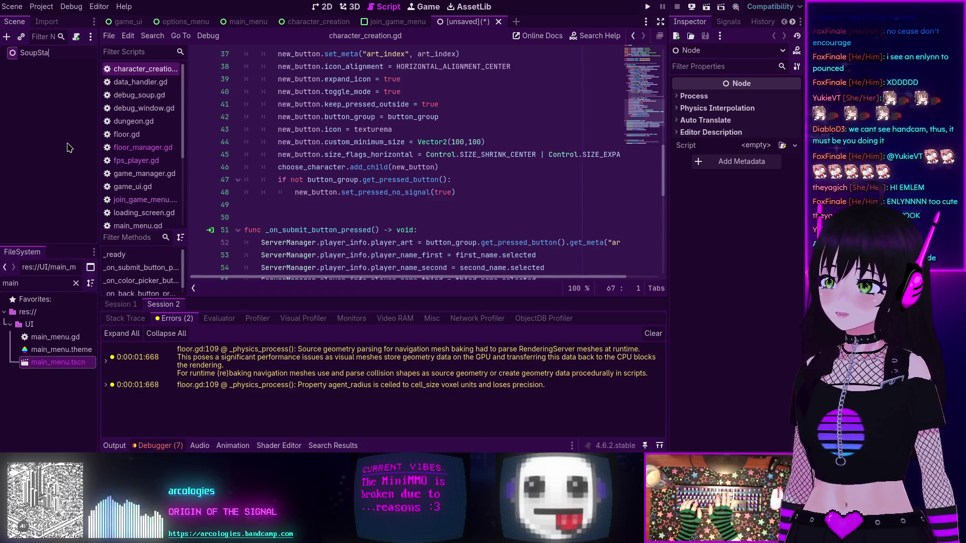
{"action": "key", "text": "BackSpace"}
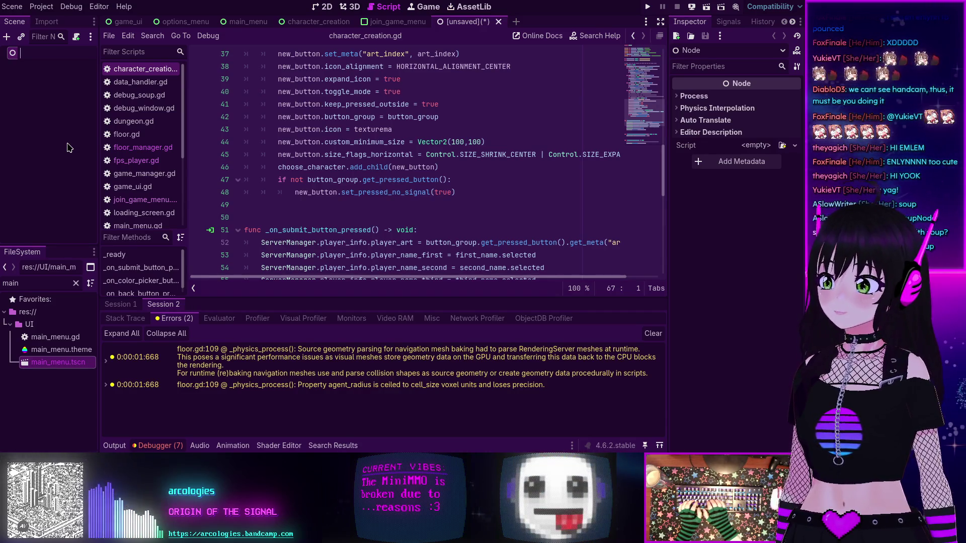
{"action": "type", "text": "StartSoup"}
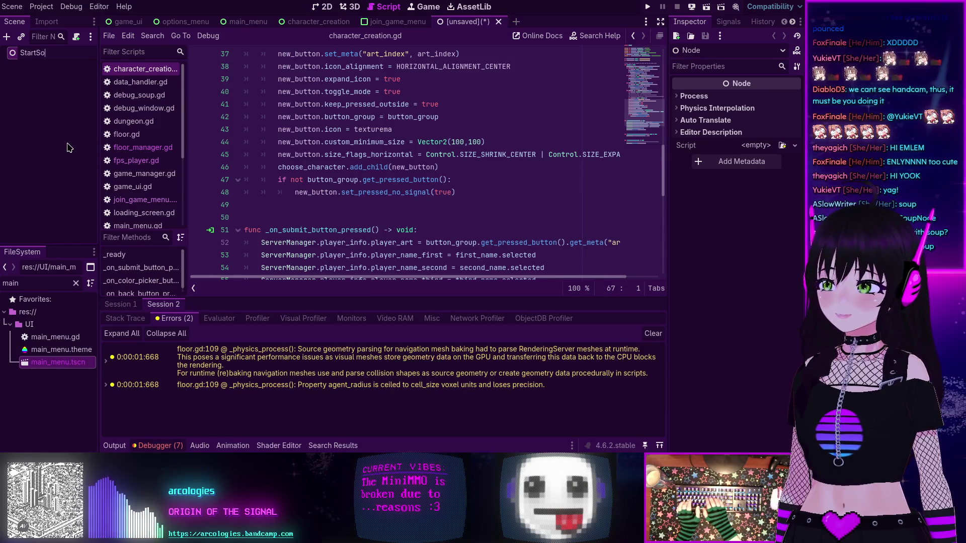
{"action": "key", "text": "Return"}
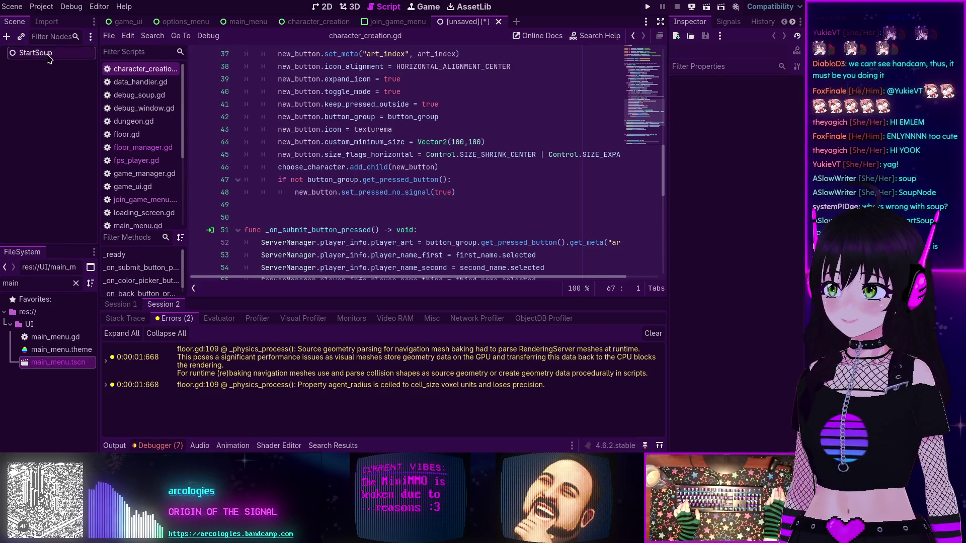
Save the scene as start_soup.tscn in res://.
{"action": "left_click", "coordinate": [57, 69]}
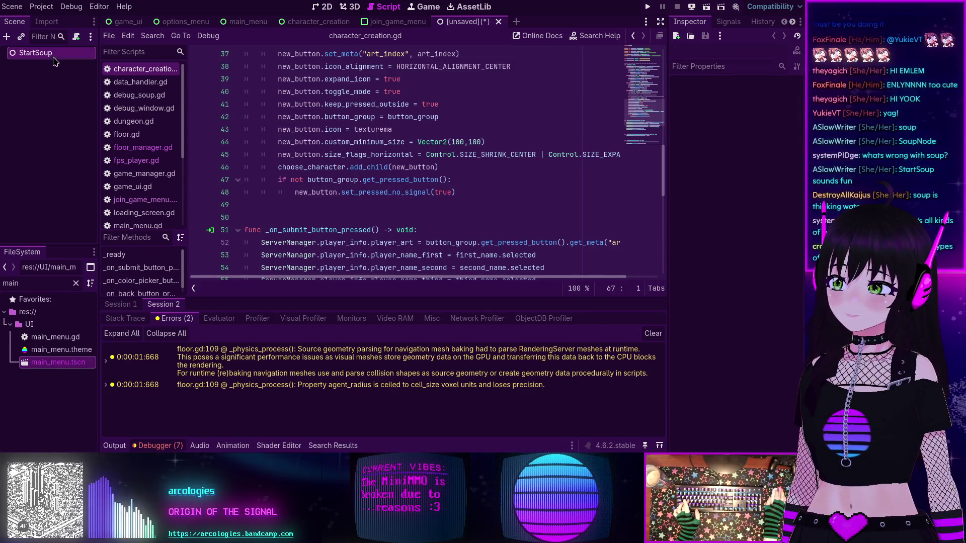
{"action": "key", "text": "ctrl+s"}
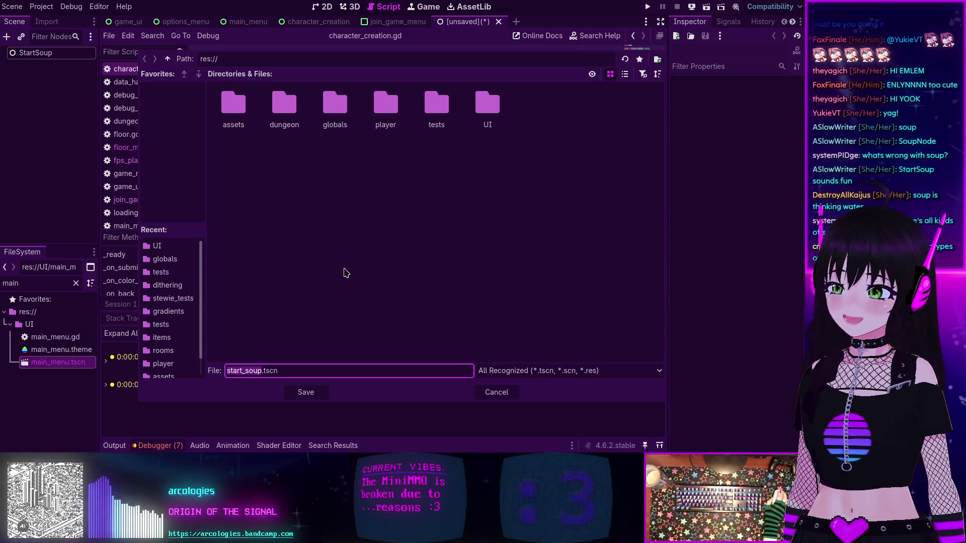
{"action": "left_click", "coordinate": [305, 393]}
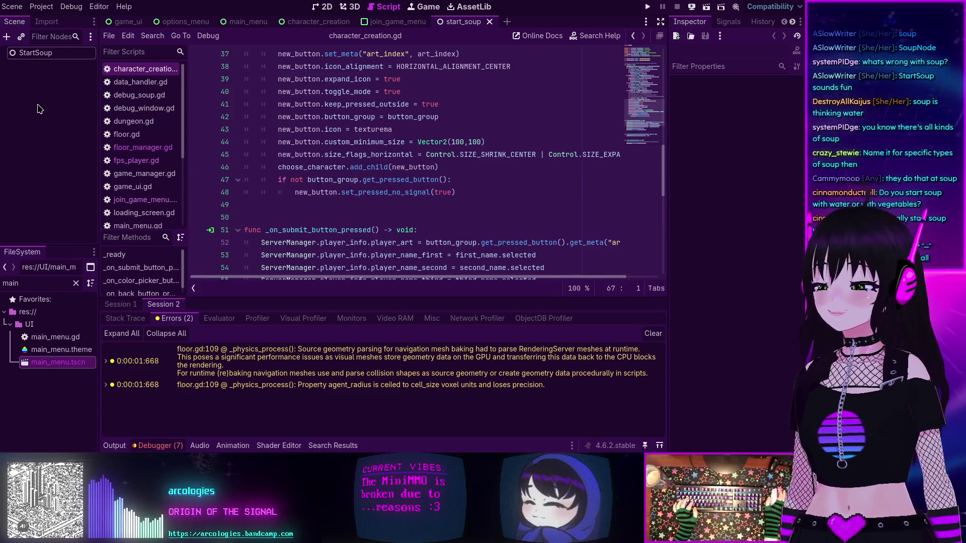
Attach a new res://start_soup.gd script to StartSoup using the Node: Default template.
{"action": "left_click", "coordinate": [45, 54]}
{"action": "left_click", "coordinate": [76, 36]}
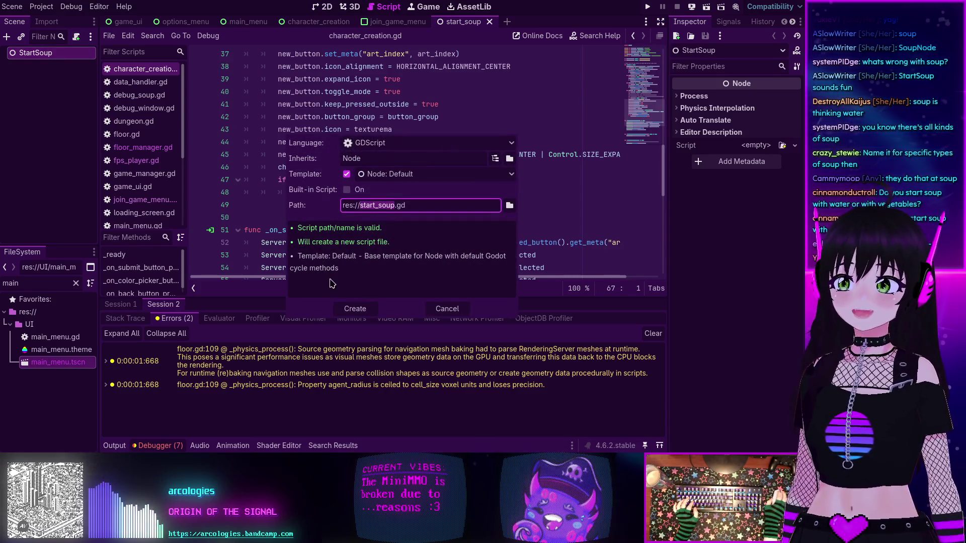
{"action": "left_click", "coordinate": [355, 309]}
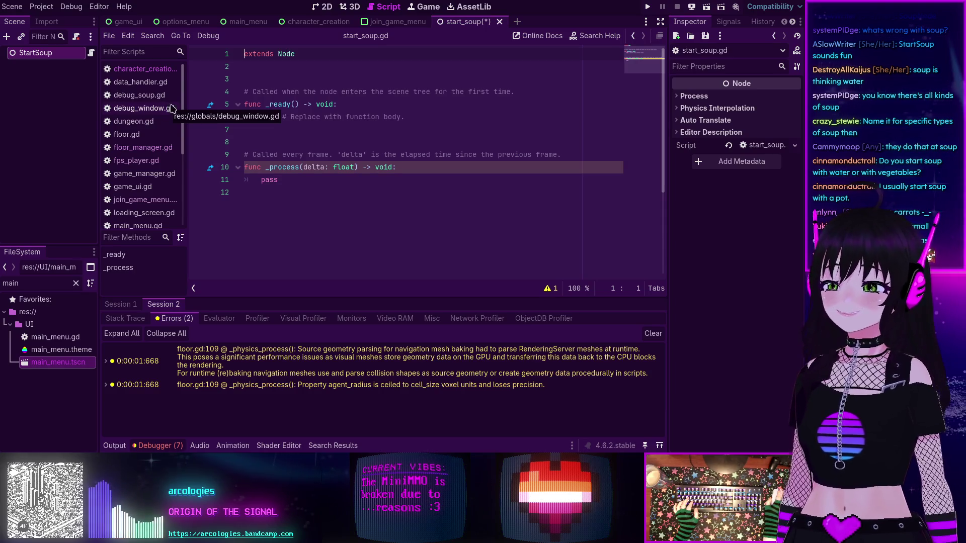
{"action": "left_click", "coordinate": [344, 220]}
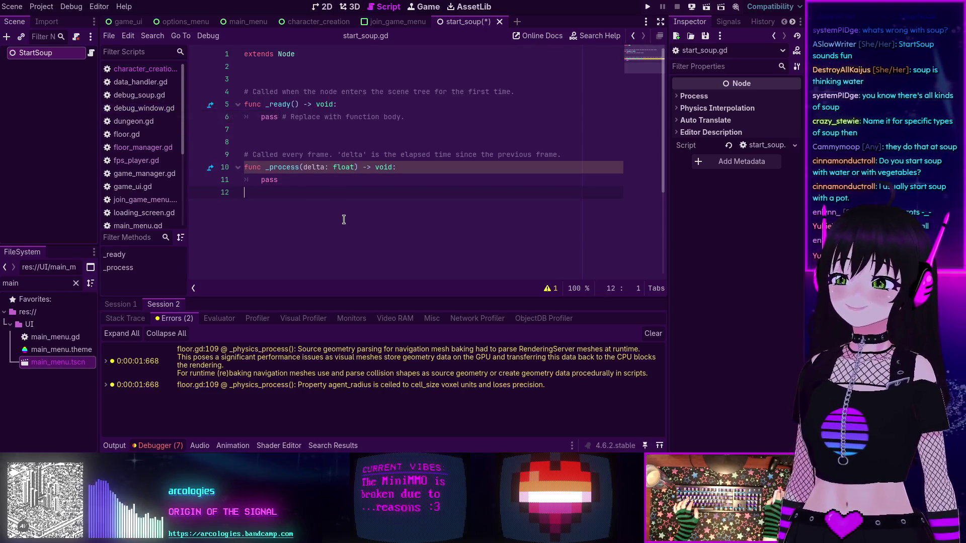
Switch the script editor to character_creation.gd.
{"action": "left_click", "coordinate": [153, 71]}
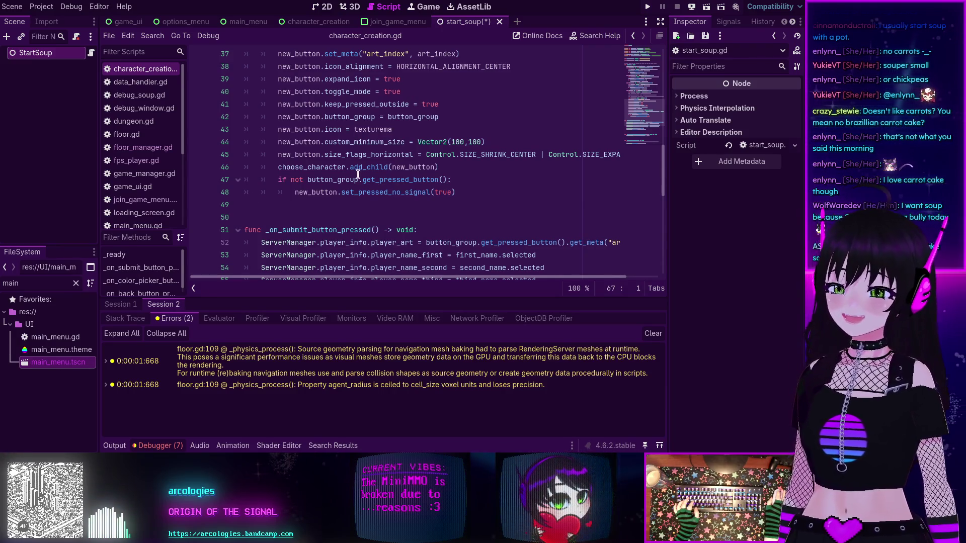
{"action": "mouse_move", "coordinate": [356, 174]}
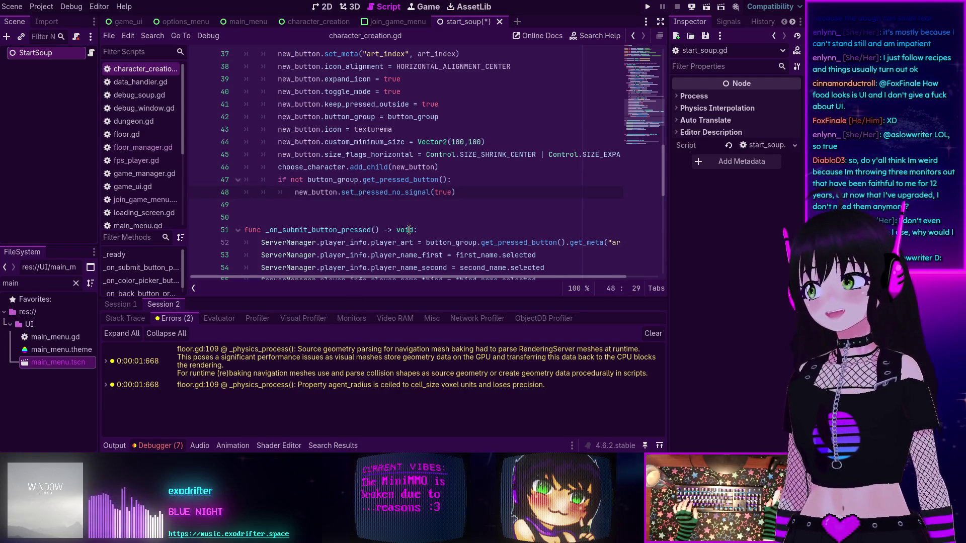
{"action": "scroll", "coordinate": [409, 230], "scroll_direction": "up", "scroll_amount": 1}
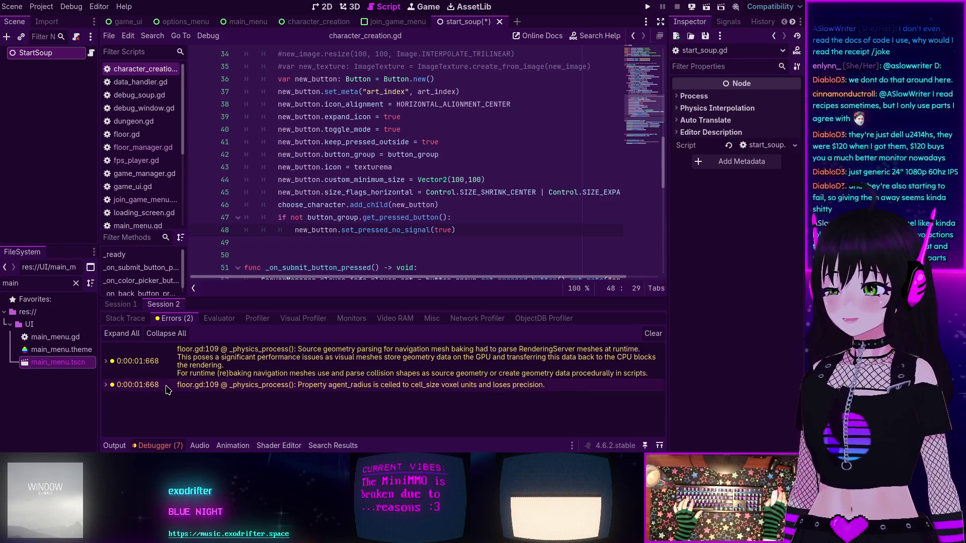
{"action": "mouse_move", "coordinate": [168, 390]}
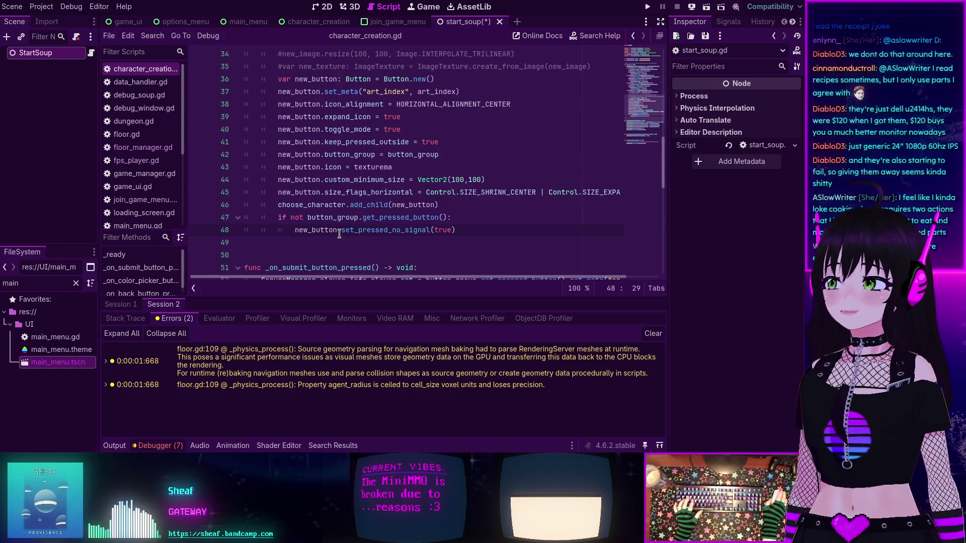
{"action": "mouse_move", "coordinate": [339, 234]}
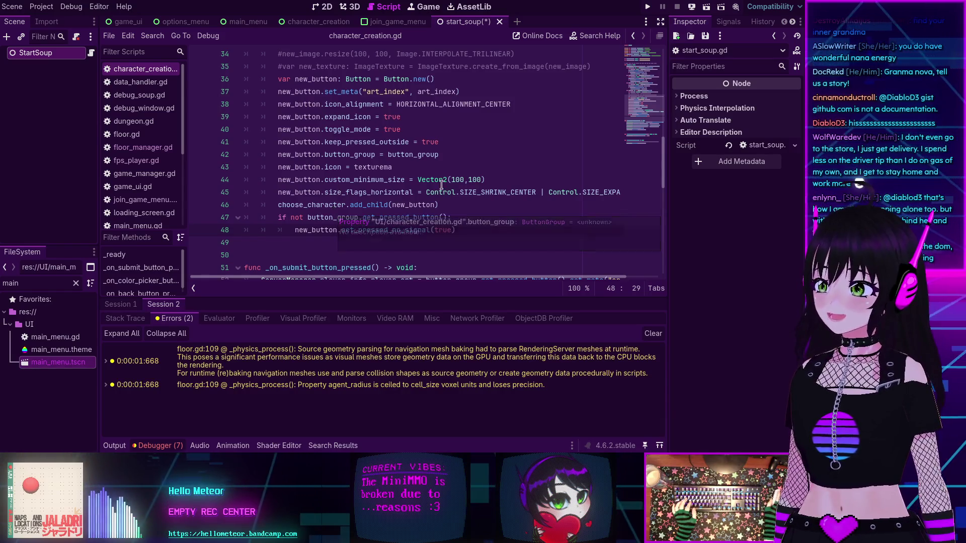
{"action": "mouse_move", "coordinate": [433, 192]}
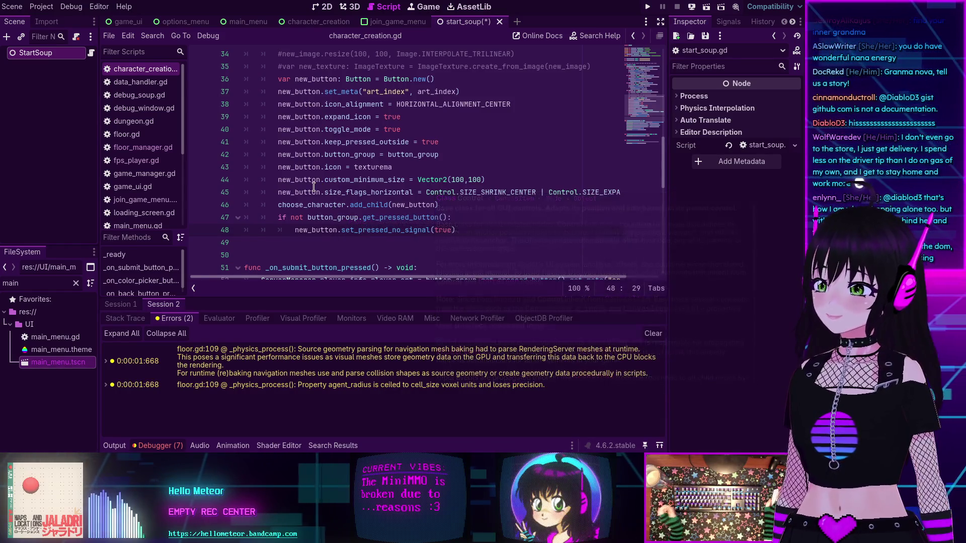
{"action": "mouse_move", "coordinate": [314, 187]}
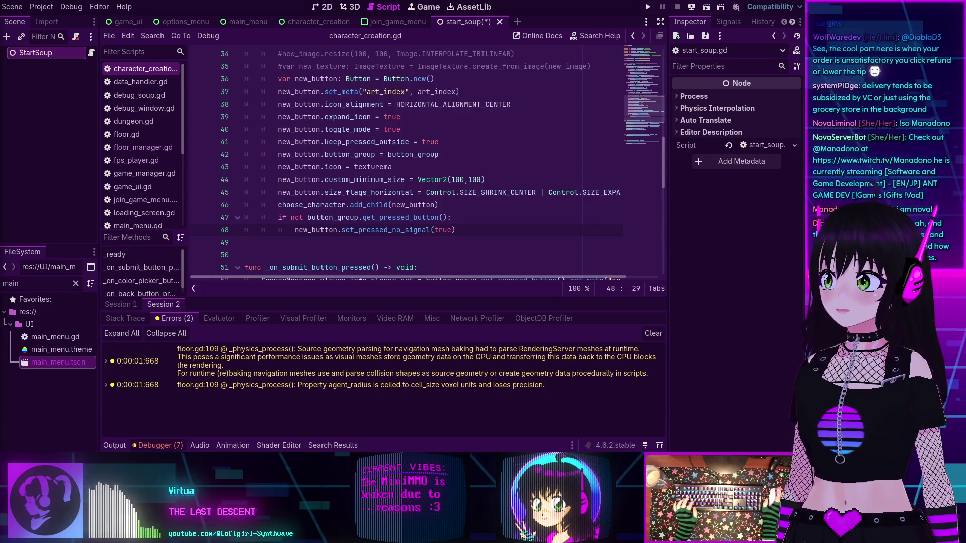
{"action": "left_click", "coordinate": [387, 179]}
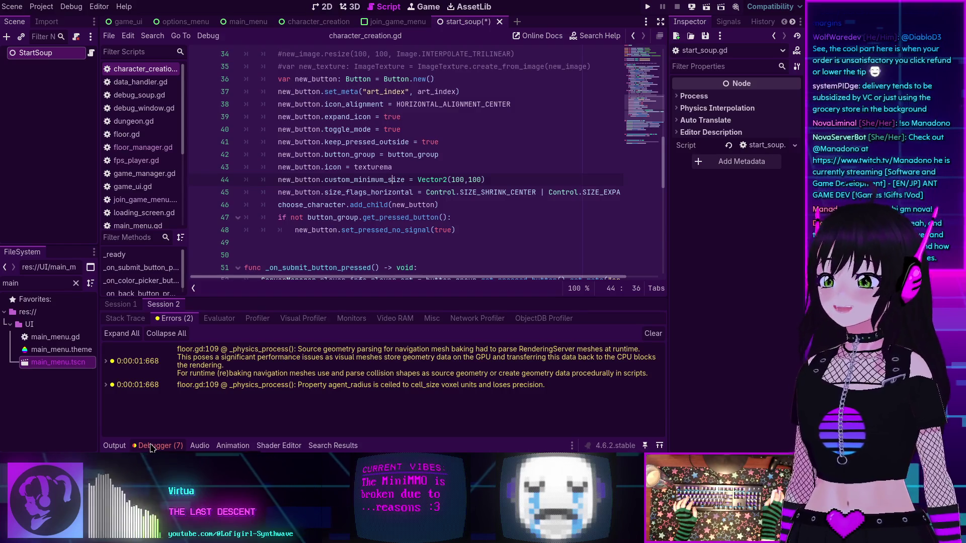
{"action": "left_click", "coordinate": [152, 448]}
{"action": "left_click", "coordinate": [152, 447]}
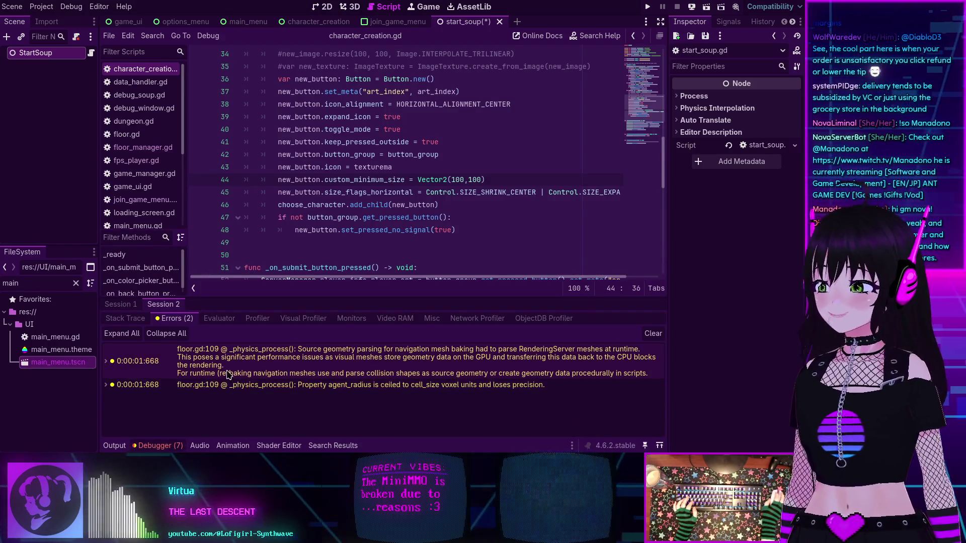
{"action": "mouse_move", "coordinate": [228, 374]}
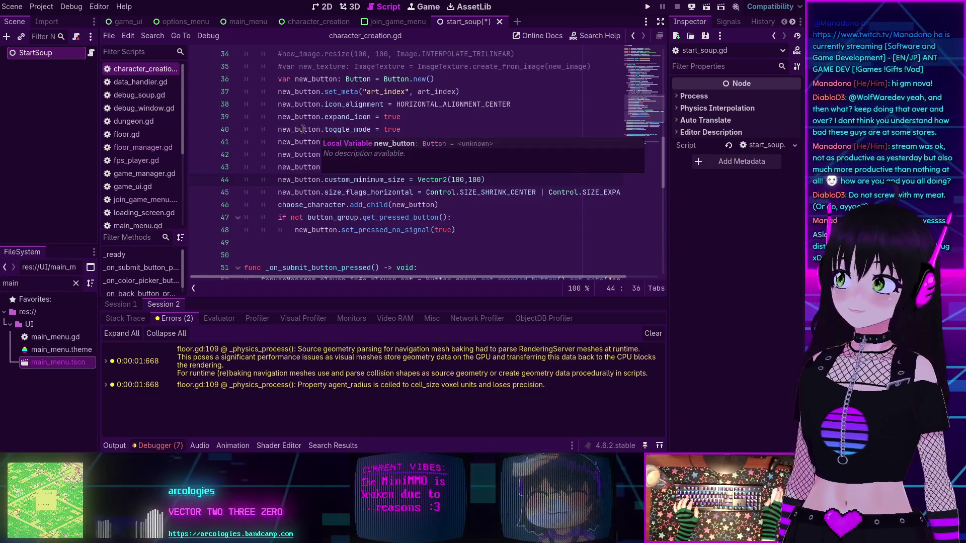
{"action": "mouse_move", "coordinate": [302, 129]}
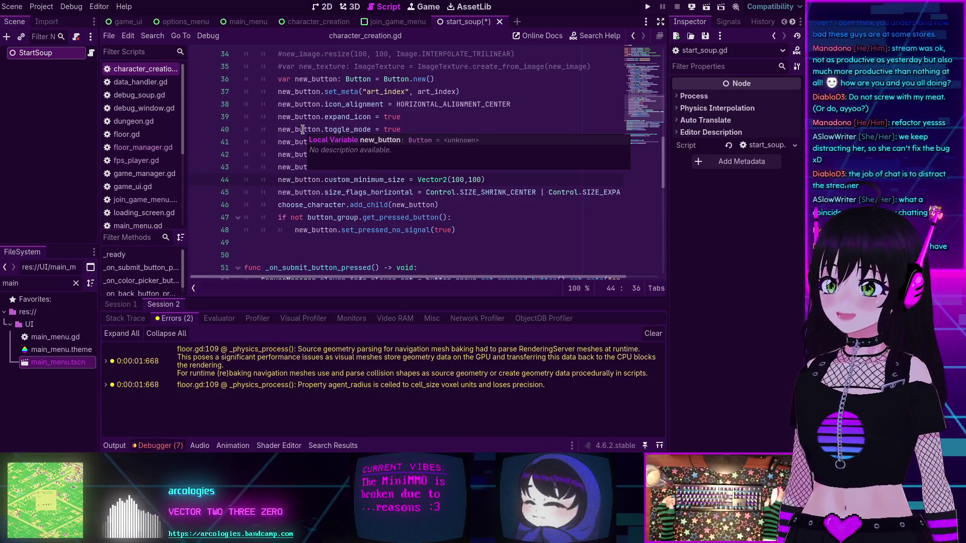
{"action": "mouse_move", "coordinate": [381, 197]}
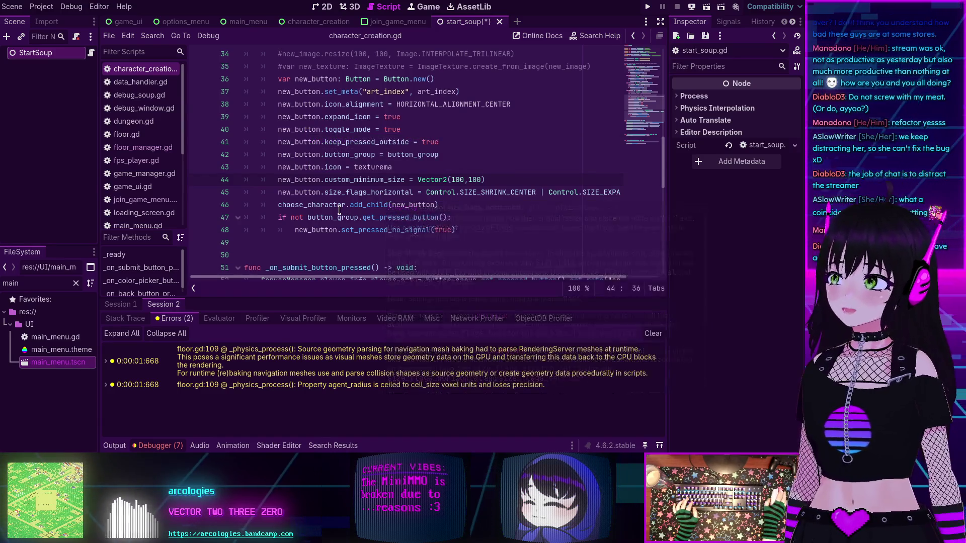
{"action": "mouse_move", "coordinate": [340, 211]}
{"action": "scroll", "coordinate": [368, 210], "scroll_direction": "down", "scroll_amount": 2}
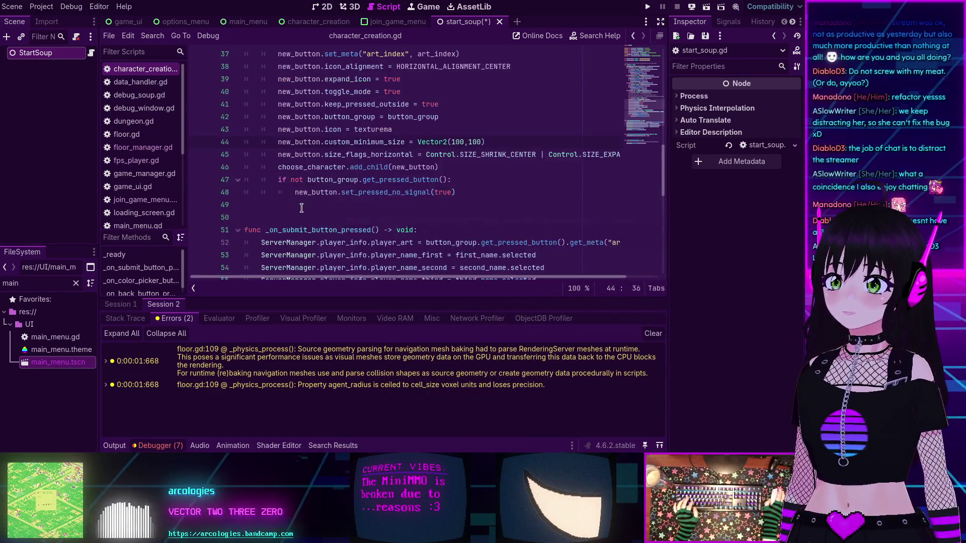
{"action": "left_click", "coordinate": [155, 445]}
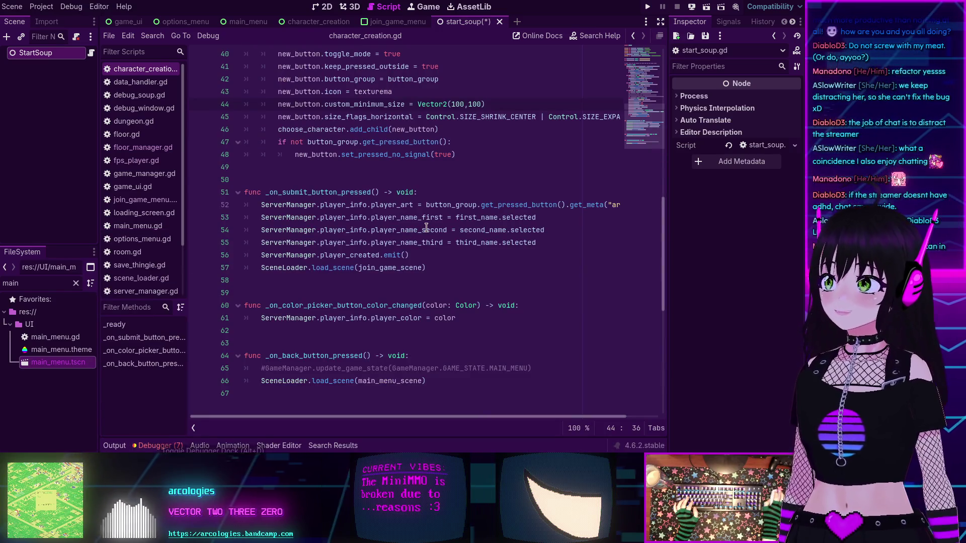
{"action": "mouse_move", "coordinate": [423, 227]}
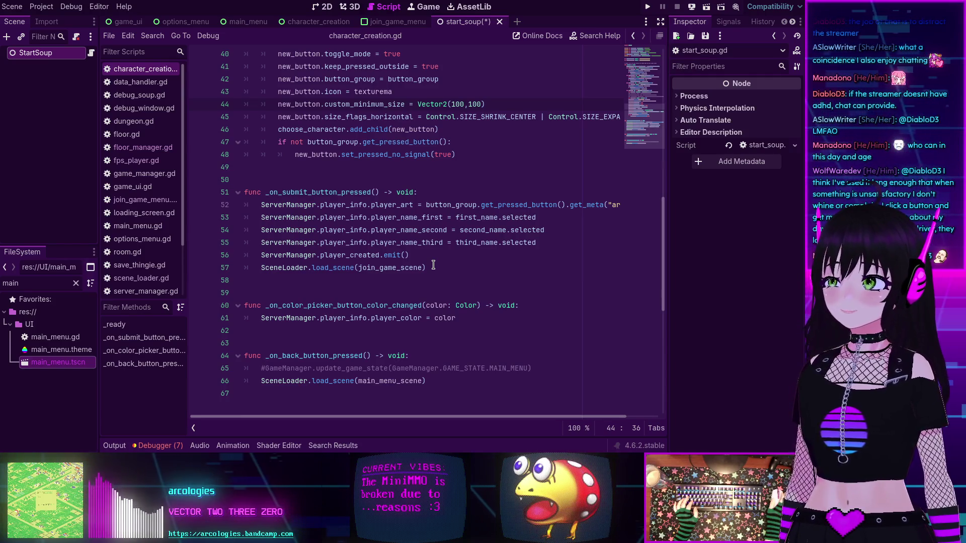
{"action": "left_click", "coordinate": [445, 270]}
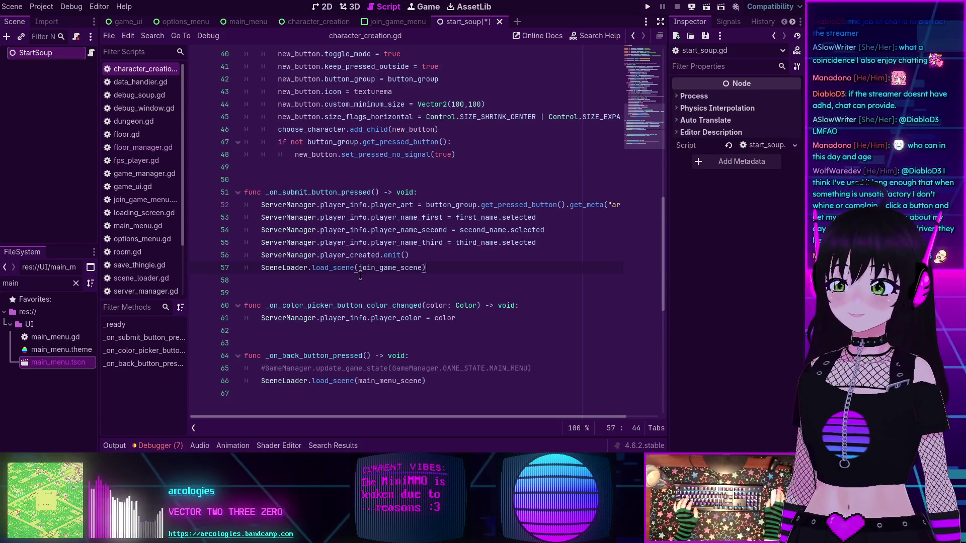
{"action": "scroll", "coordinate": [356, 274], "scroll_direction": "down", "scroll_amount": 3}
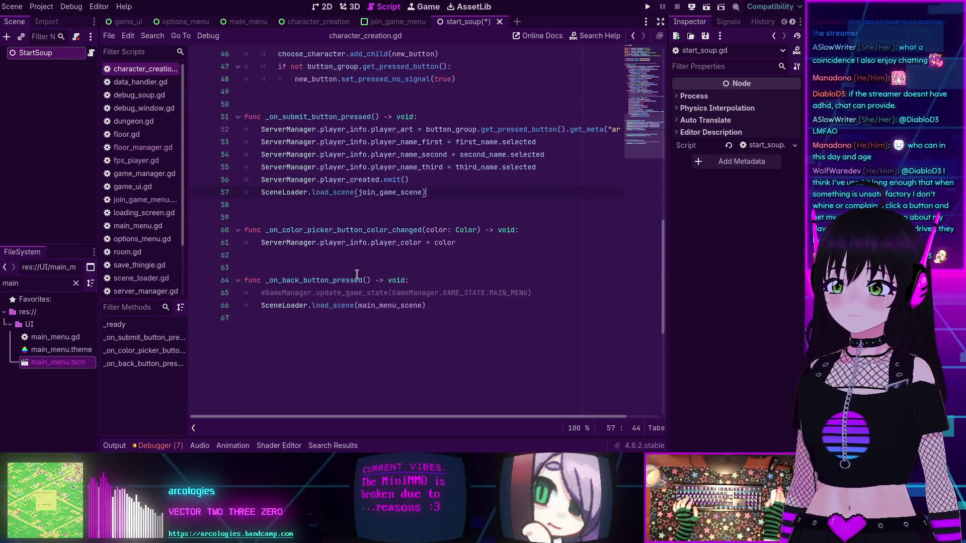
{"action": "scroll", "coordinate": [358, 277], "scroll_direction": "up", "scroll_amount": 2}
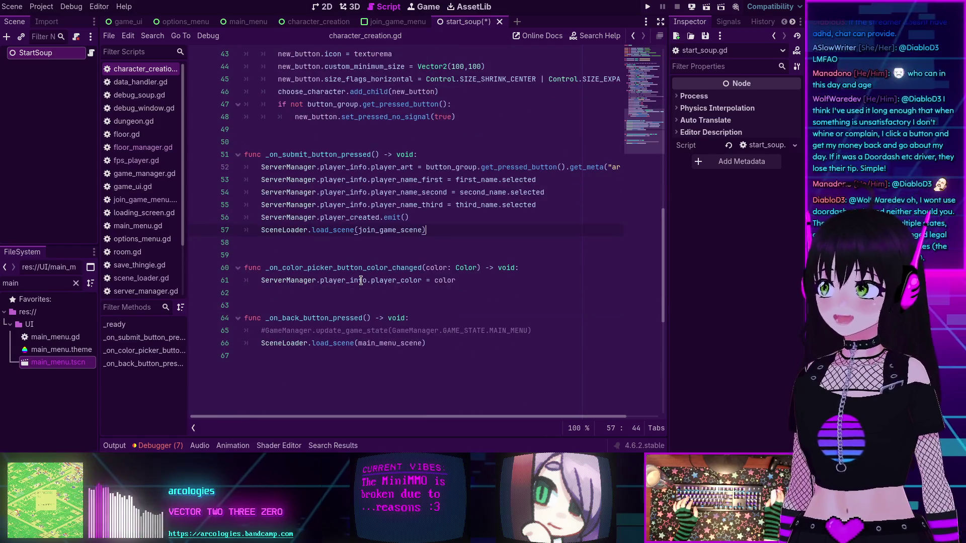
{"action": "scroll", "coordinate": [361, 280], "scroll_direction": "up", "scroll_amount": 10}
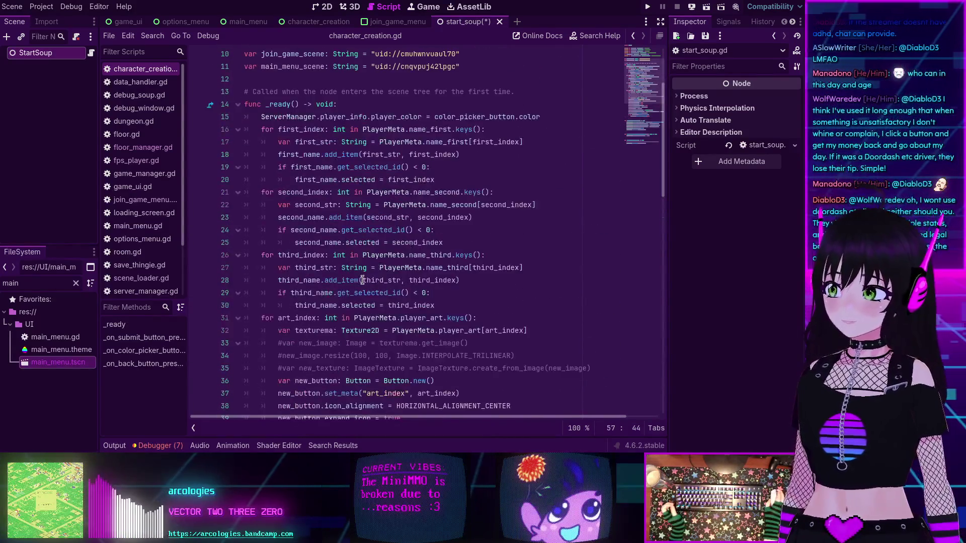
{"action": "scroll", "coordinate": [363, 278], "scroll_direction": "up", "scroll_amount": 3}
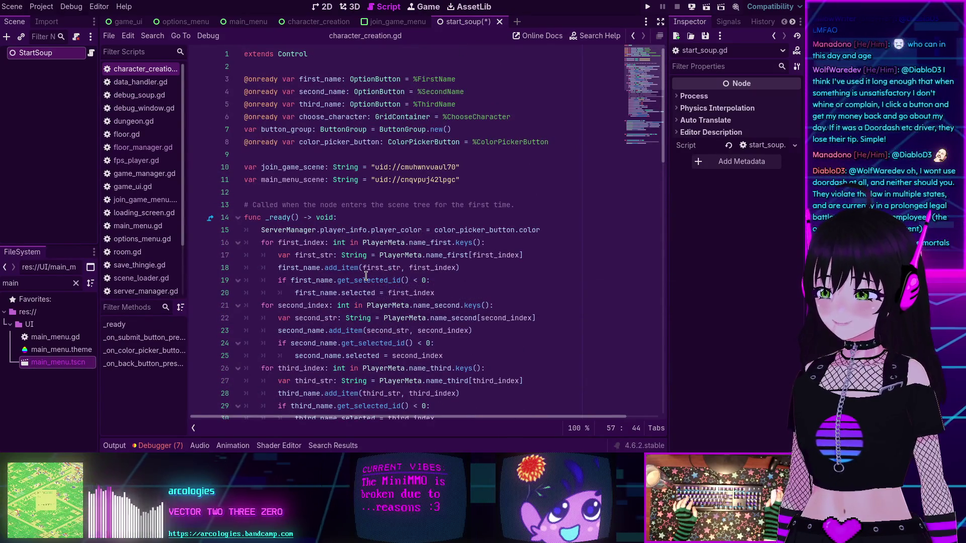
{"action": "mouse_move", "coordinate": [366, 275]}
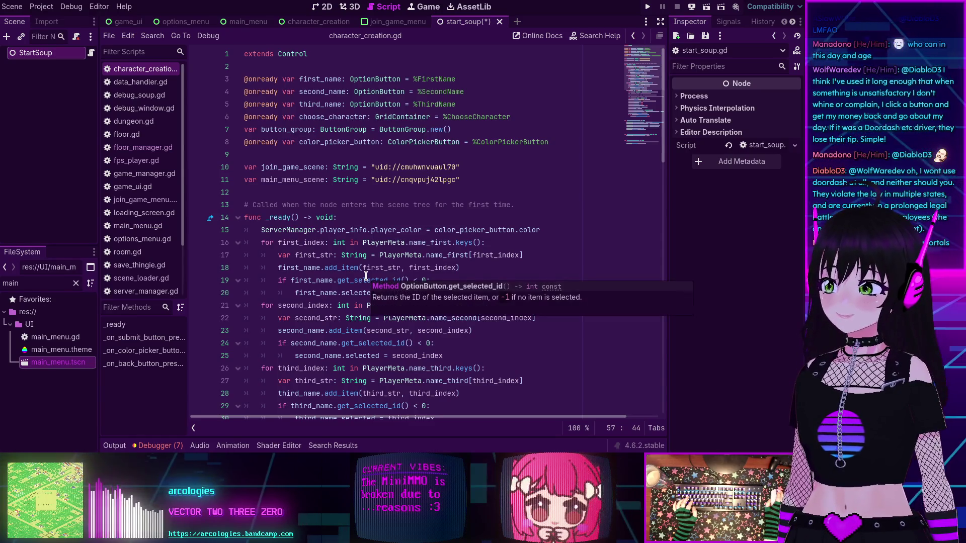
{"action": "scroll", "coordinate": [366, 276], "scroll_direction": "down", "scroll_amount": 11}
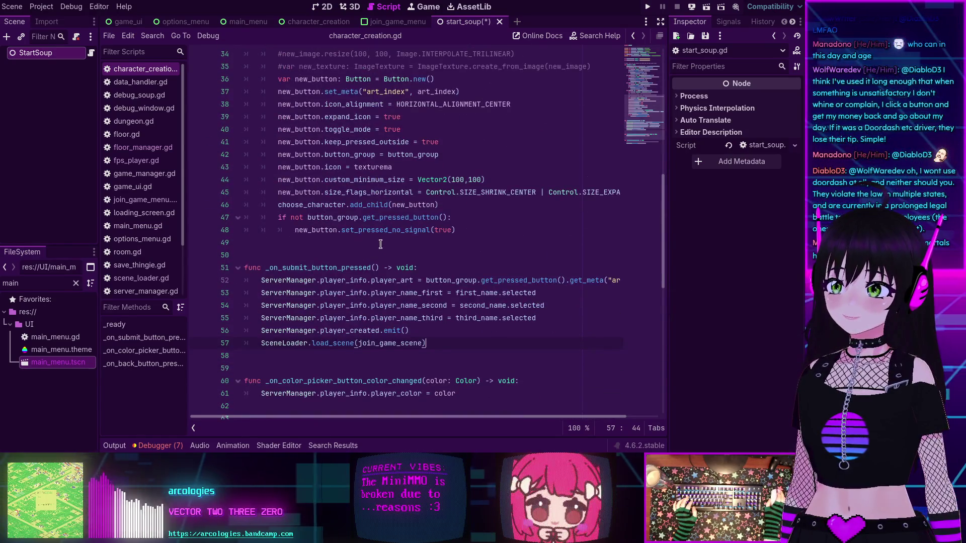
{"action": "left_click", "coordinate": [380, 244]}
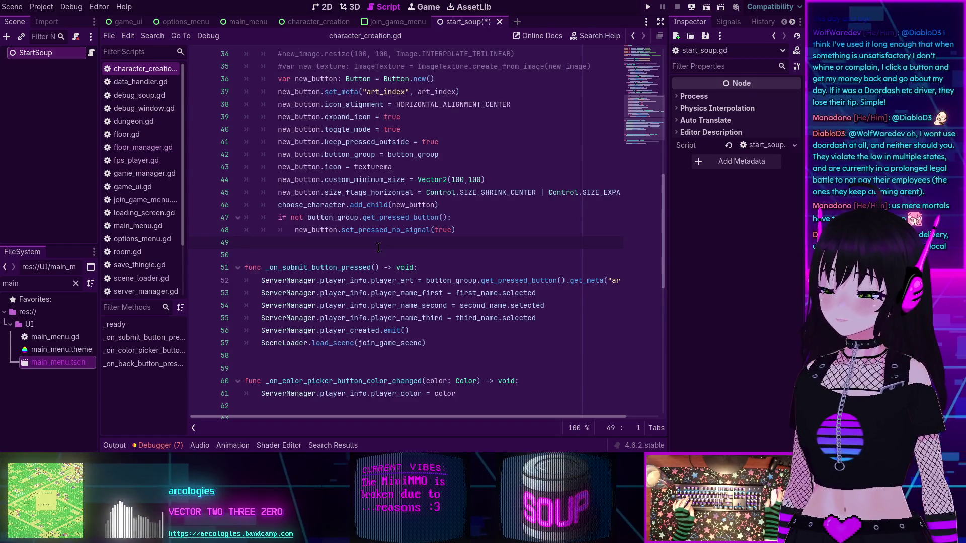
{"action": "scroll", "coordinate": [382, 239], "scroll_direction": "down", "scroll_amount": 1}
{"action": "mouse_move", "coordinate": [383, 240]}
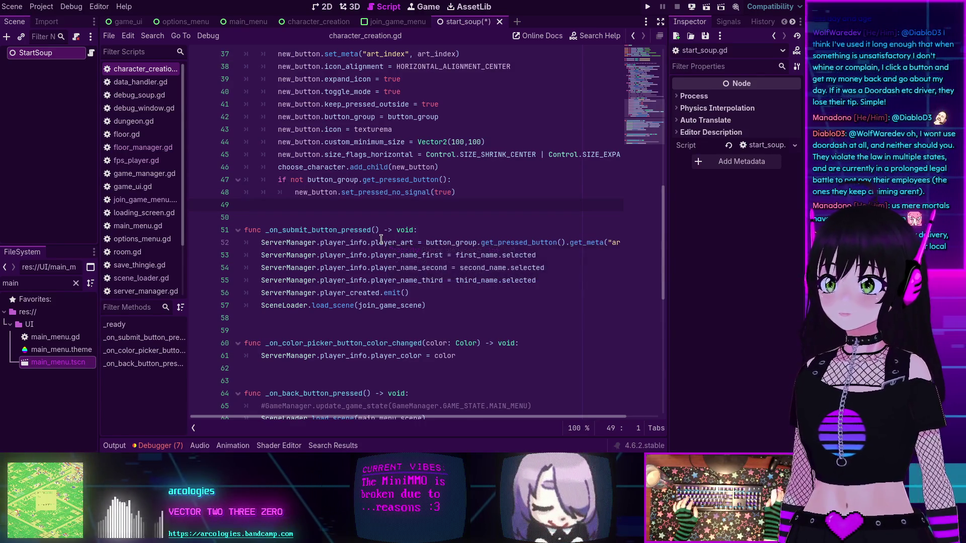
{"action": "scroll", "coordinate": [381, 240], "scroll_direction": "up", "scroll_amount": 6}
{"action": "scroll", "coordinate": [379, 239], "scroll_direction": "up", "scroll_amount": 6}
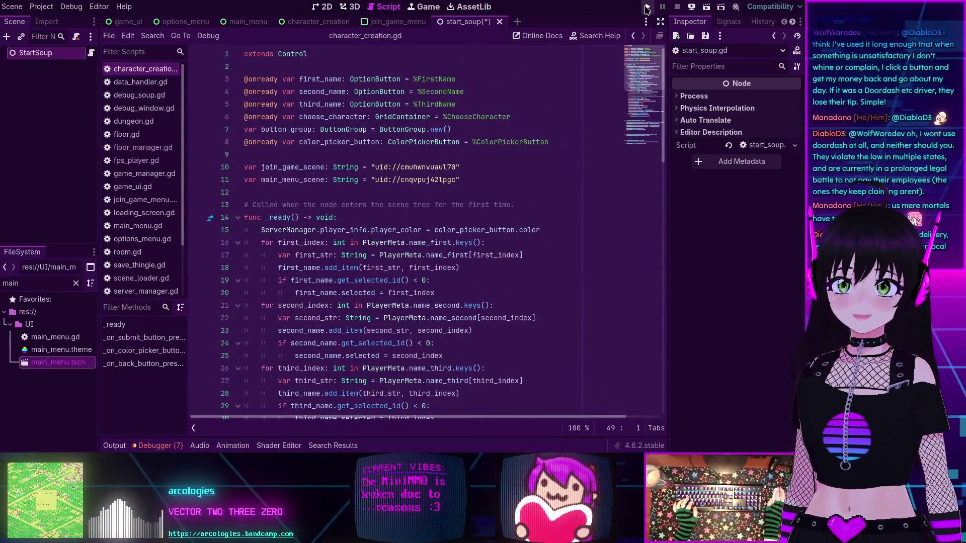
Run the project with F5, then review the Errors list and the Remote scene tree.
{"action": "key", "text": "F5"}
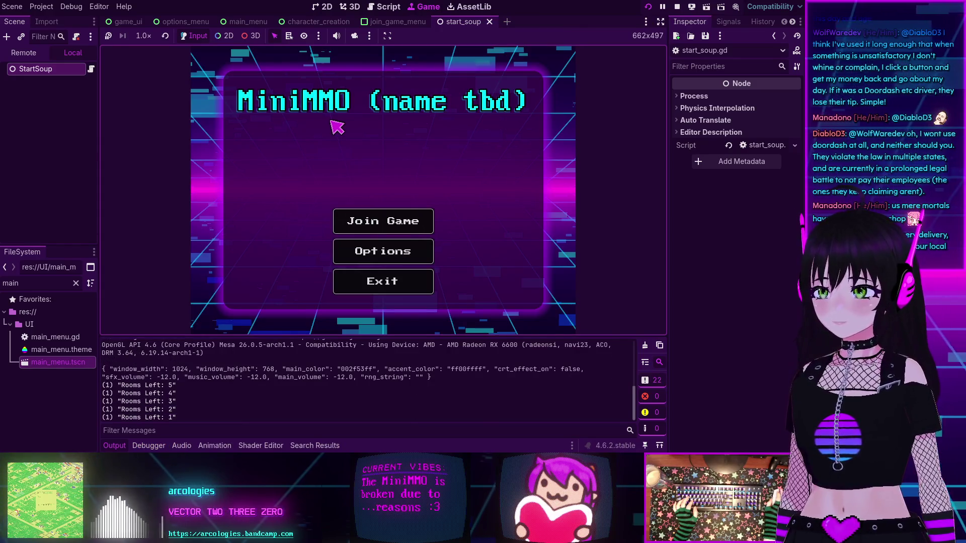
{"action": "left_click", "coordinate": [161, 445]}
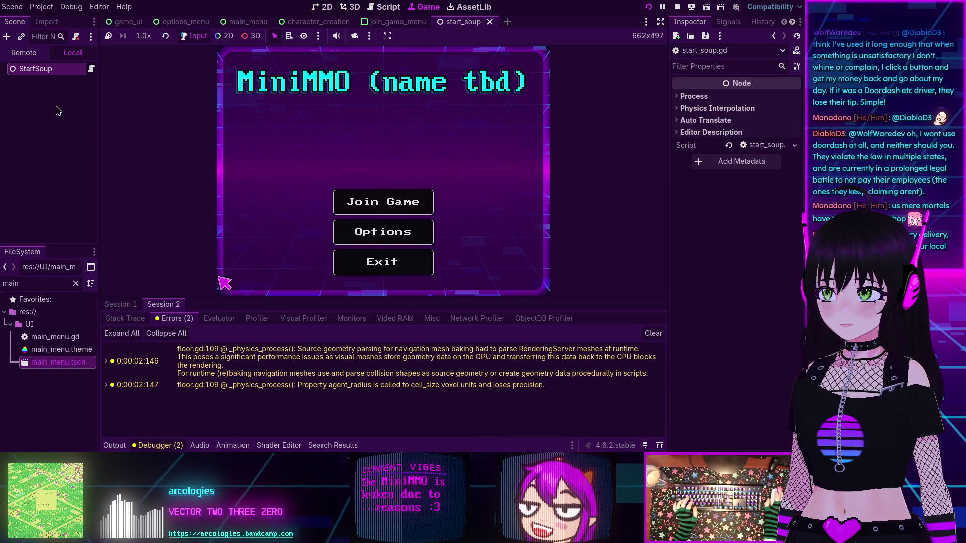
{"action": "left_click", "coordinate": [24, 53]}
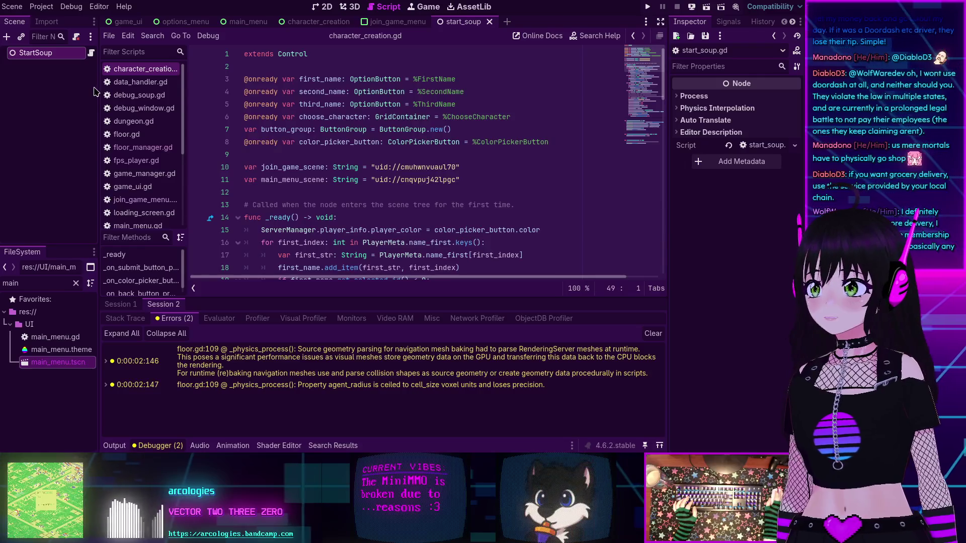
Look over start_soup.gd, then open main_menu.gd in the script editor.
{"action": "left_click", "coordinate": [89, 56]}
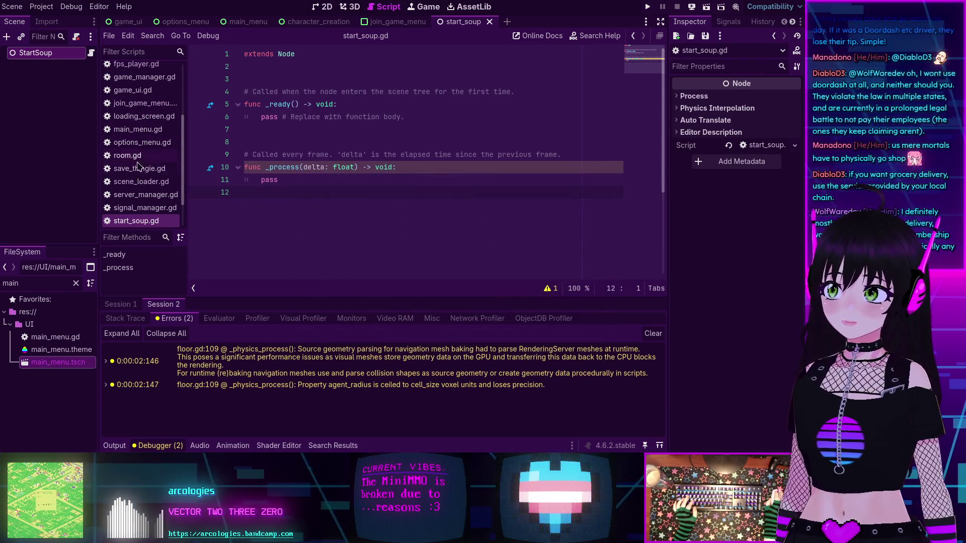
{"action": "scroll", "coordinate": [140, 216], "scroll_direction": "up", "scroll_amount": 3}
{"action": "scroll", "coordinate": [142, 216], "scroll_direction": "down", "scroll_amount": 4}
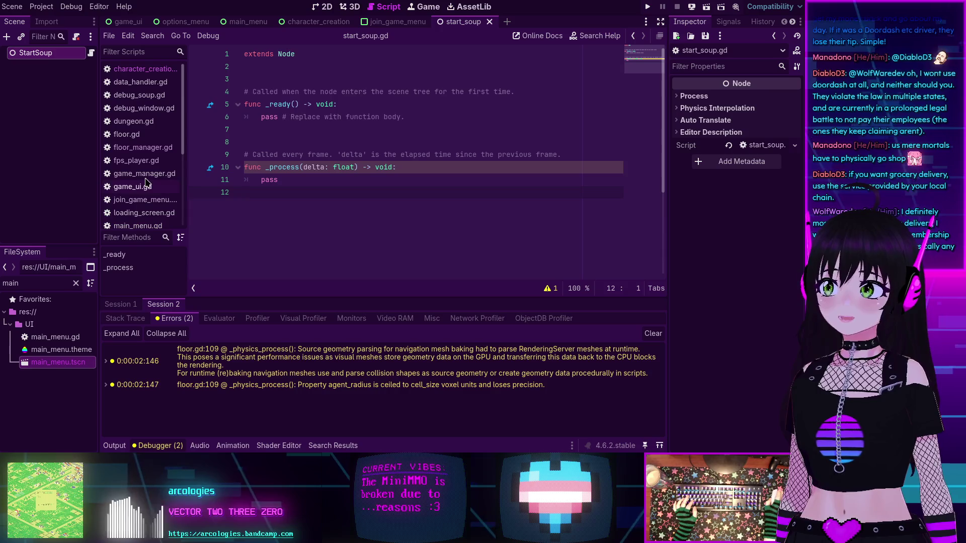
{"action": "left_click", "coordinate": [137, 102]}
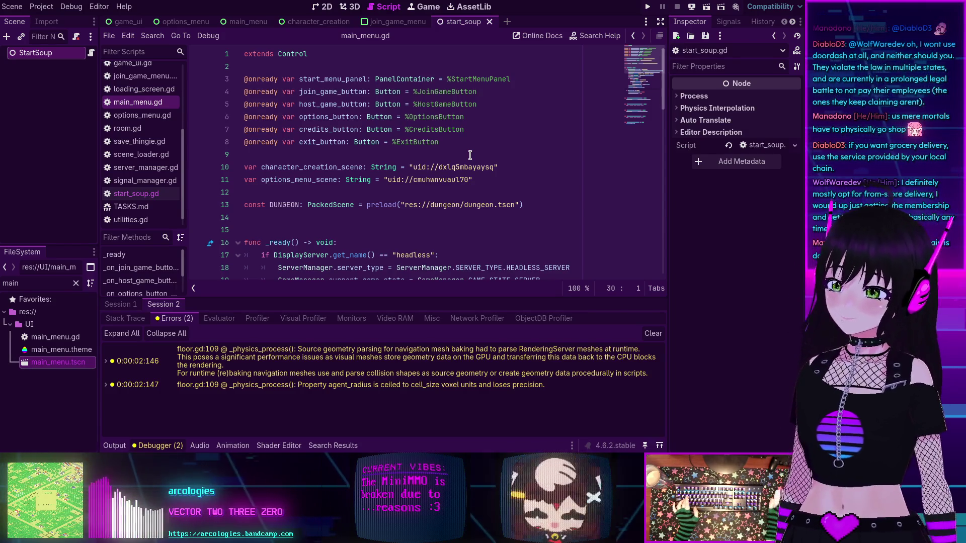
Cut the headless-server block, lines 17–29, out of main_menu.gd's _ready.
{"action": "scroll", "coordinate": [470, 155], "scroll_direction": "down", "scroll_amount": 3}
{"action": "scroll", "coordinate": [374, 171], "scroll_direction": "up", "scroll_amount": 3}
{"action": "scroll", "coordinate": [373, 171], "scroll_direction": "down", "scroll_amount": 6}
{"action": "scroll", "coordinate": [358, 186], "scroll_direction": "up", "scroll_amount": 2}
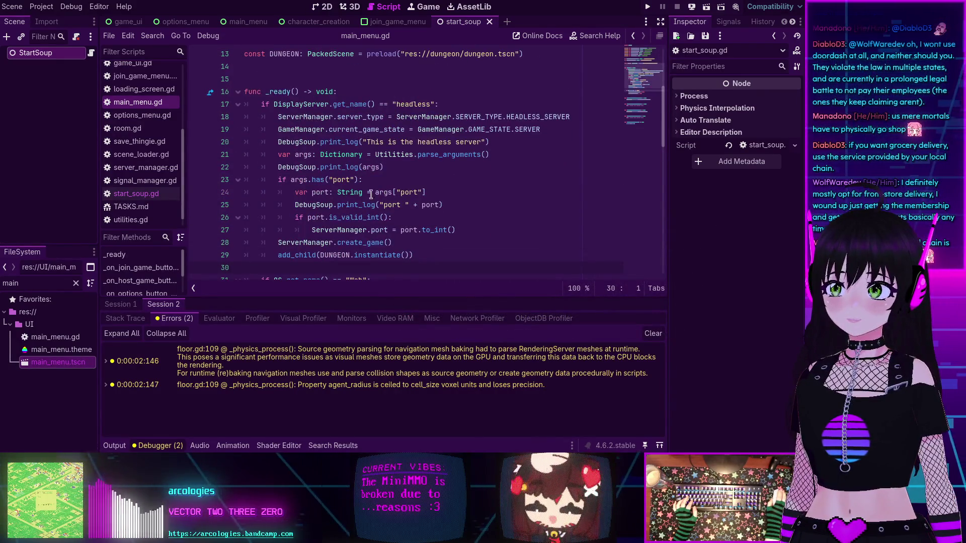
{"action": "scroll", "coordinate": [358, 187], "scroll_direction": "down", "scroll_amount": 1}
{"action": "left_click_drag", "start_coordinate": [281, 225], "coordinate": [257, 108]}
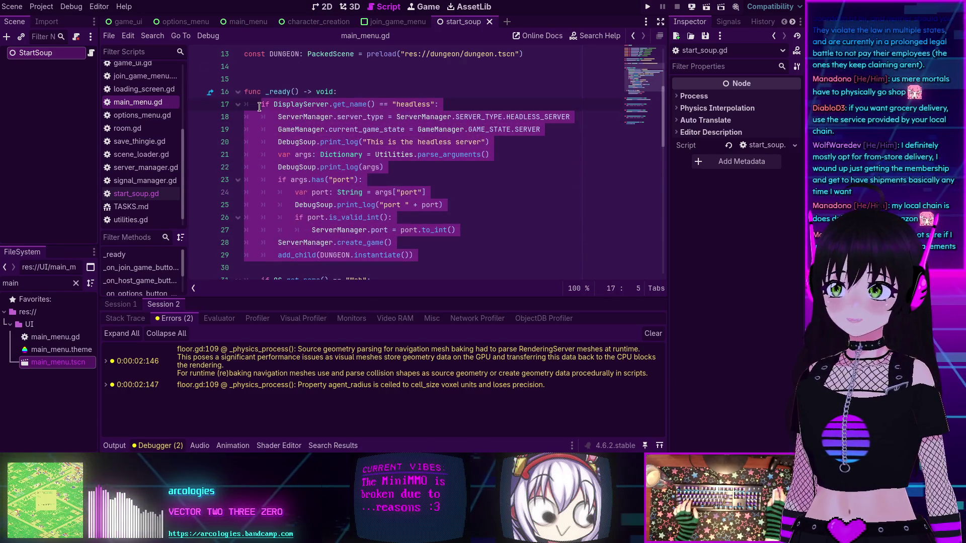
{"action": "key", "text": "ctrl+x"}
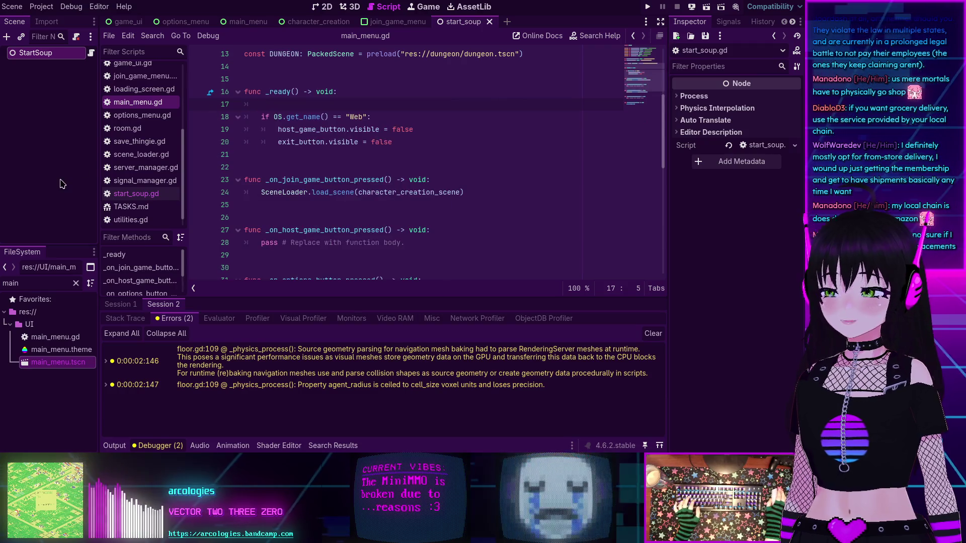
Paste the block over start_soup.gd's placeholder code and tidy a stray blank line in main_menu.gd.
{"action": "left_click", "coordinate": [124, 197]}
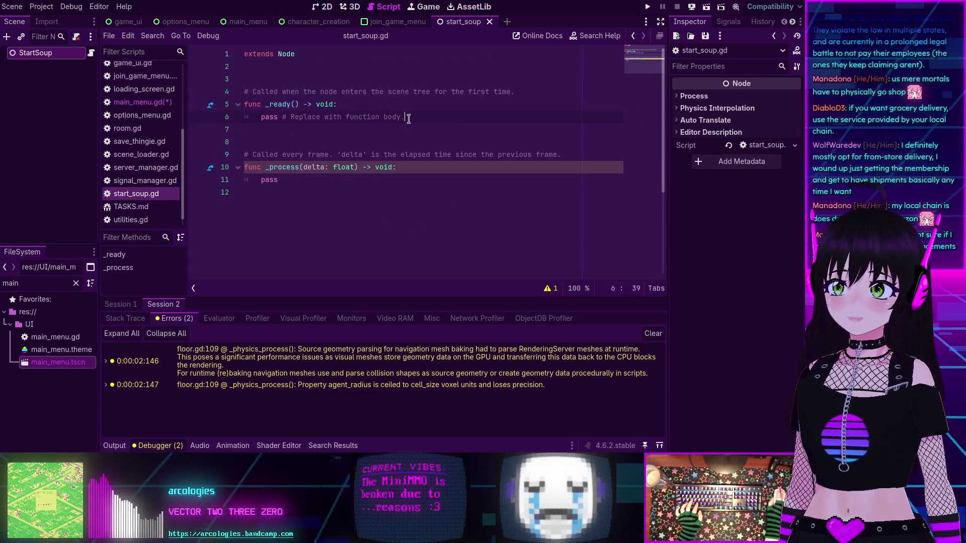
{"action": "key", "text": "Home"}
{"action": "key", "text": "ctrl+shift+End"}
{"action": "key", "text": "ctrl+v"}
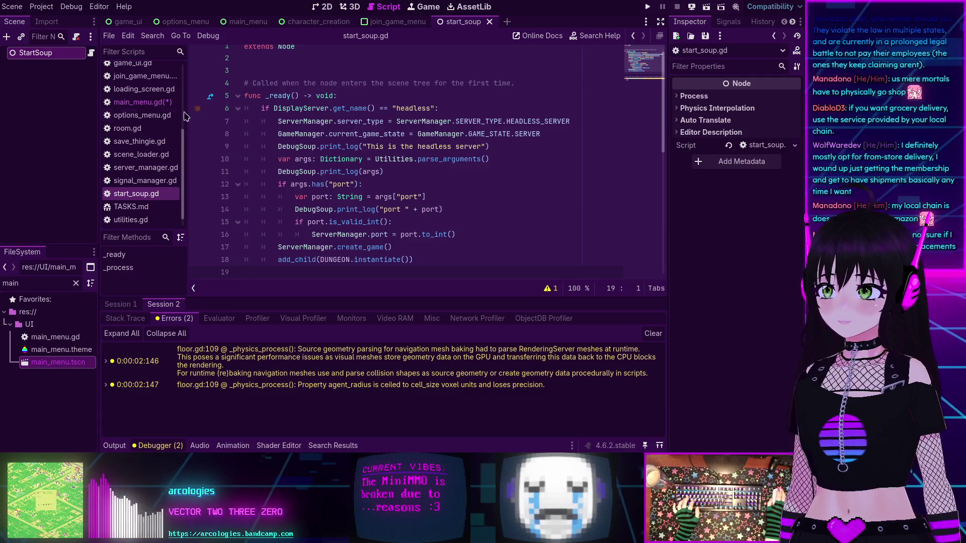
{"action": "left_click", "coordinate": [142, 102]}
{"action": "scroll", "coordinate": [328, 205], "scroll_direction": "up", "scroll_amount": 2}
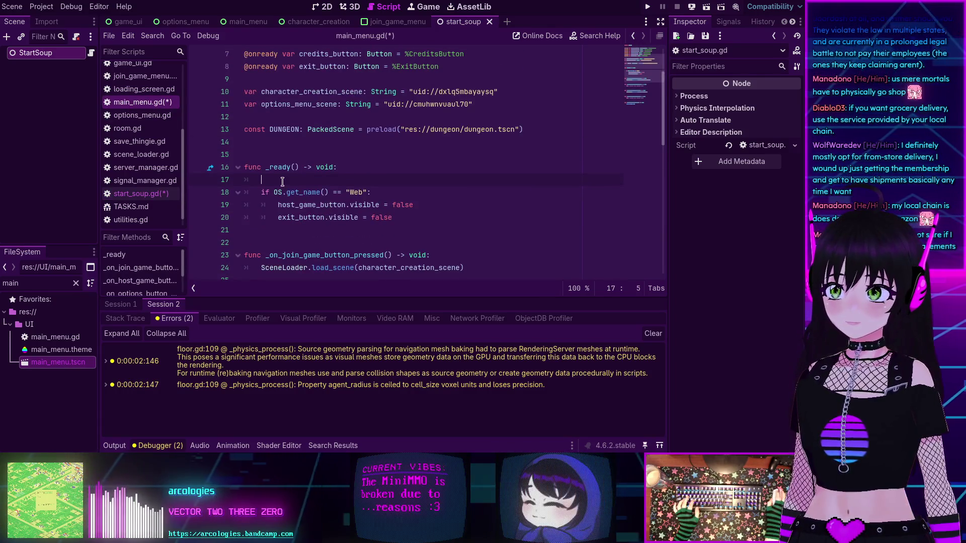
{"action": "key", "text": "BackSpace"}
{"action": "key", "text": "BackSpace"}
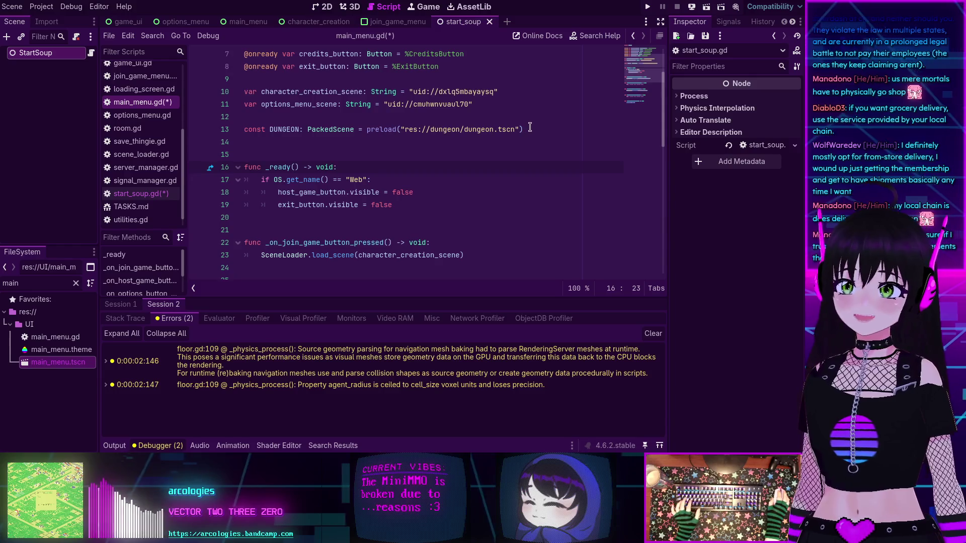
Move the const DUNGEON preload line from main_menu.gd to line 3 of start_soup.gd.
{"action": "left_click_drag", "start_coordinate": [523, 129], "coordinate": [233, 124]}
{"action": "key", "text": "ctrl+x"}
{"action": "key", "text": "BackSpace"}
{"action": "key", "text": "BackSpace"}
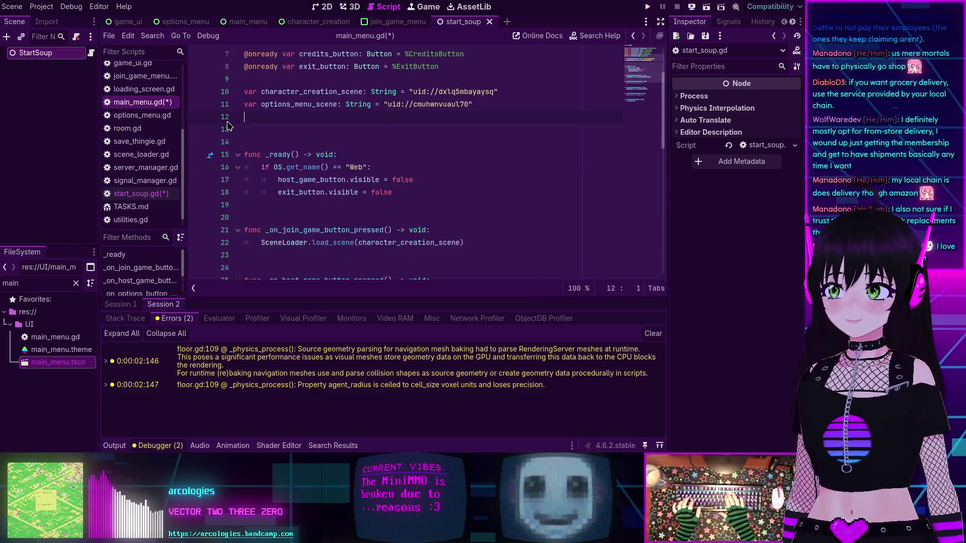
{"action": "left_click", "coordinate": [147, 196]}
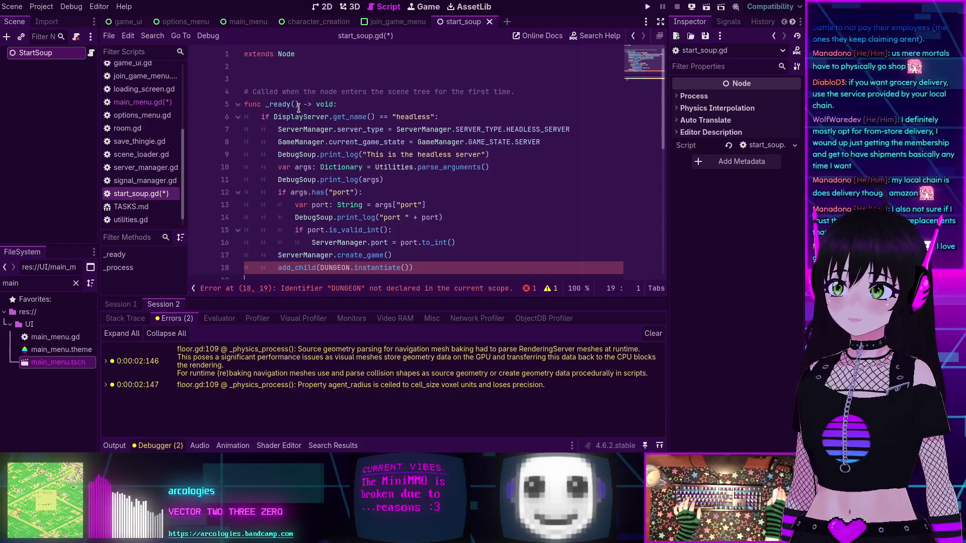
{"action": "left_click", "coordinate": [292, 77]}
{"action": "key", "text": "ctrl+v"}
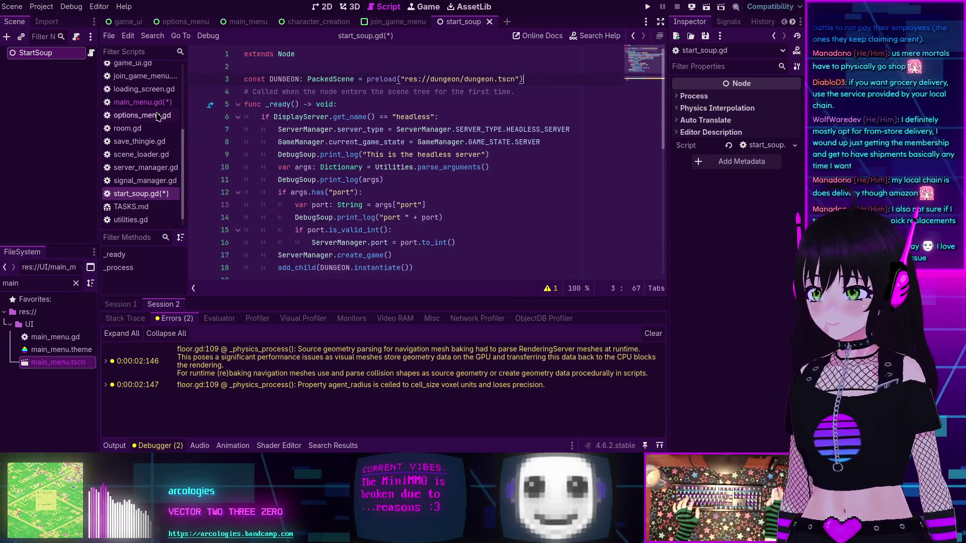
{"action": "left_click", "coordinate": [142, 102]}
{"action": "scroll", "coordinate": [375, 129], "scroll_direction": "down", "scroll_amount": 5}
{"action": "scroll", "coordinate": [382, 134], "scroll_direction": "up", "scroll_amount": 7}
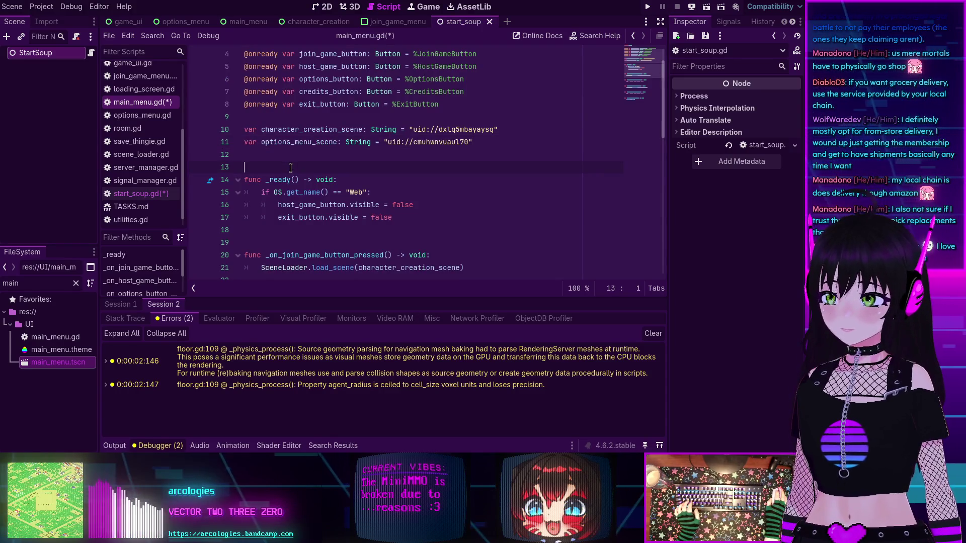
Save the edited main_menu.gd and start_soup.gd scripts and scroll through main_menu.gd.
{"action": "key", "text": "ctrl+s"}
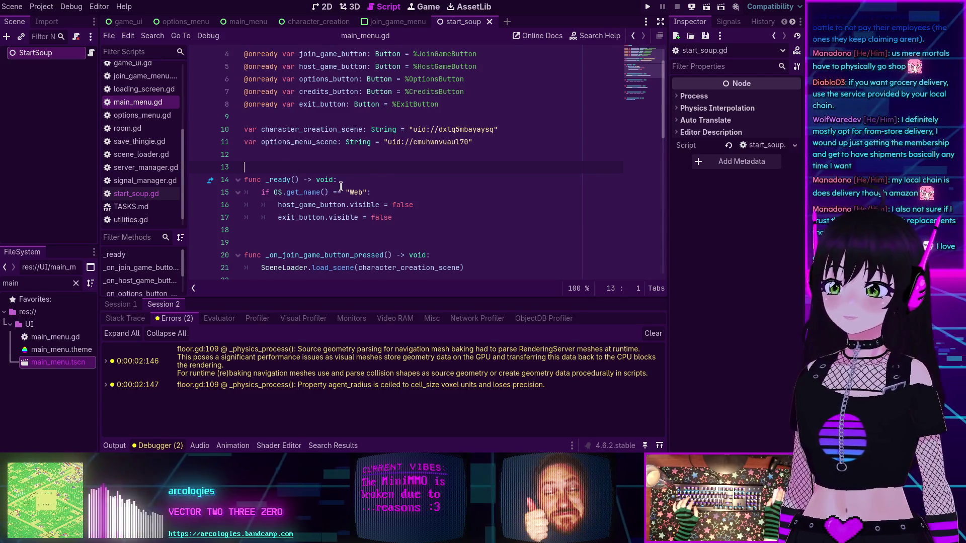
{"action": "scroll", "coordinate": [341, 186], "scroll_direction": "down", "scroll_amount": 3}
{"action": "scroll", "coordinate": [334, 184], "scroll_direction": "down", "scroll_amount": 2}
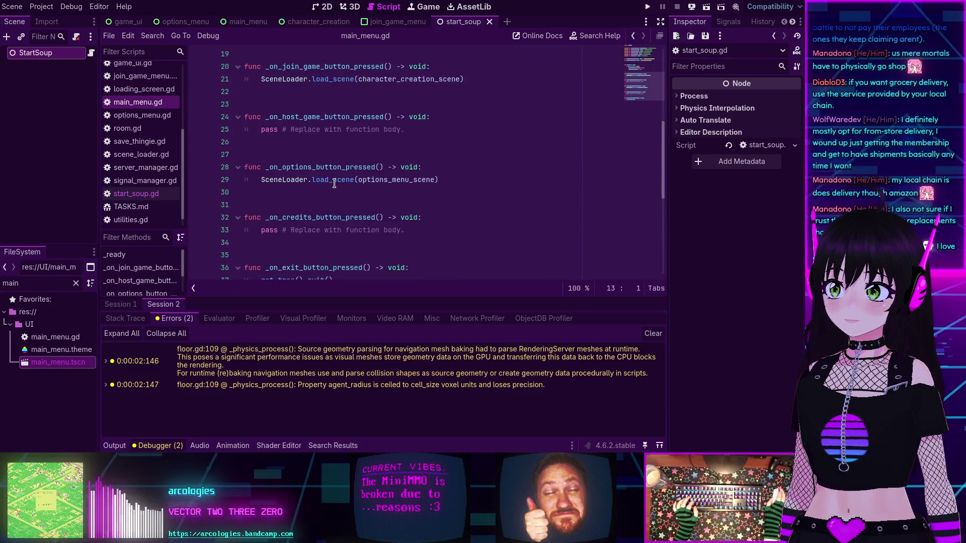
{"action": "mouse_move", "coordinate": [333, 183]}
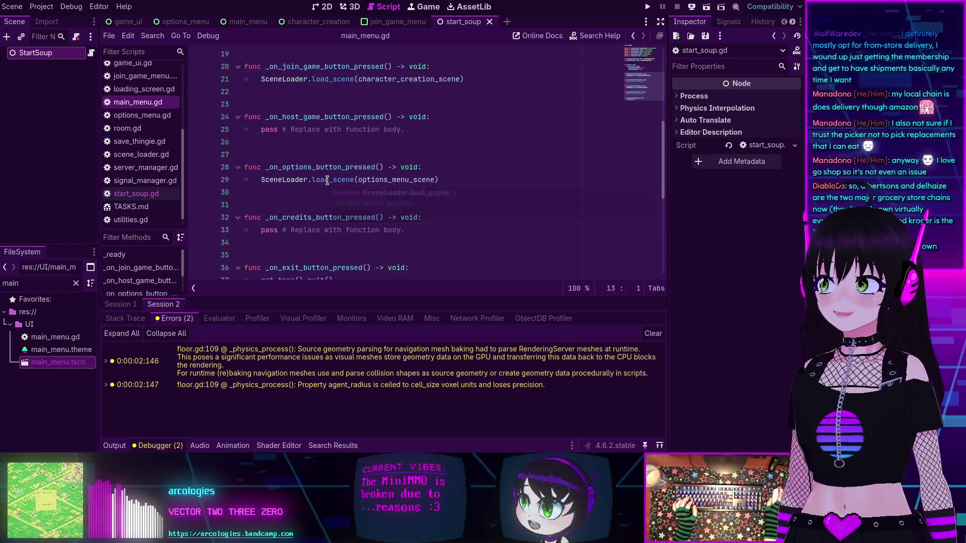
{"action": "scroll", "coordinate": [327, 180], "scroll_direction": "up", "scroll_amount": 5}
{"action": "scroll", "coordinate": [329, 180], "scroll_direction": "up", "scroll_amount": 1}
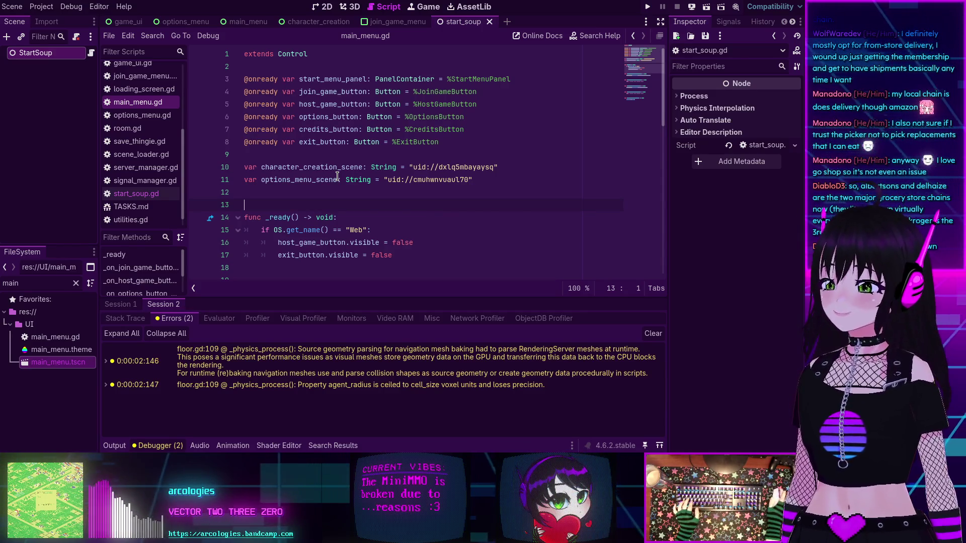
Finish reviewing main_menu.gd, then switch to start_soup.gd from the Scripts list.
{"action": "scroll", "coordinate": [391, 211], "scroll_direction": "down", "scroll_amount": 6}
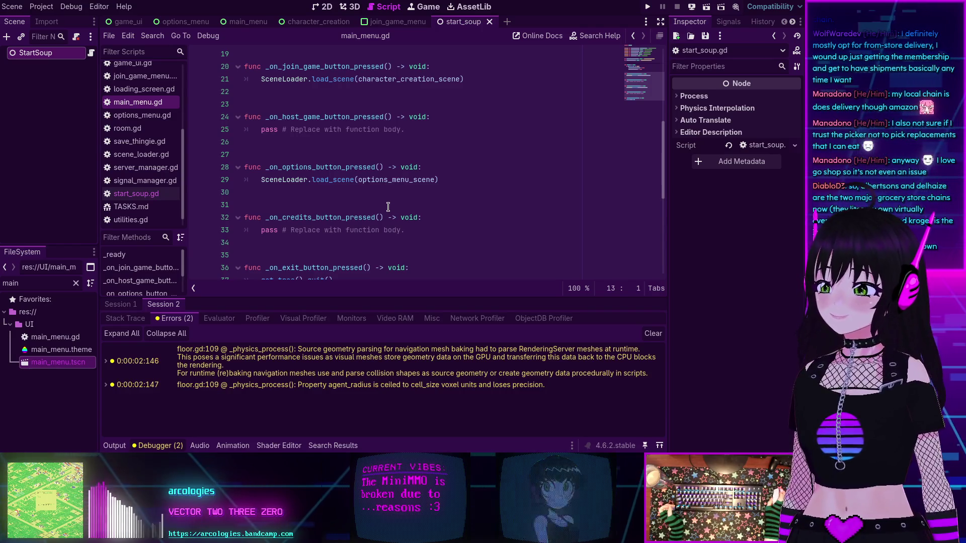
{"action": "scroll", "coordinate": [387, 207], "scroll_direction": "down", "scroll_amount": 2}
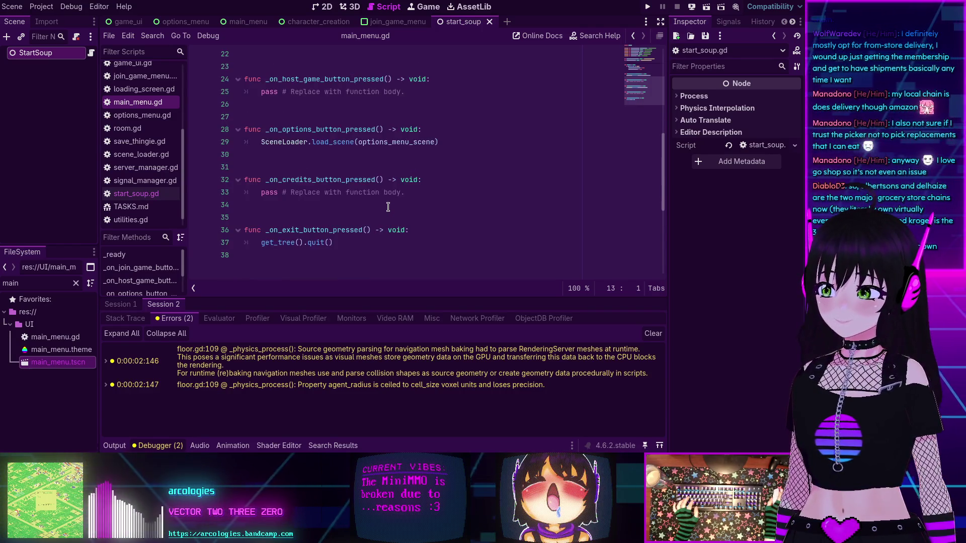
{"action": "scroll", "coordinate": [388, 205], "scroll_direction": "up", "scroll_amount": 7}
{"action": "scroll", "coordinate": [388, 205], "scroll_direction": "down", "scroll_amount": 5}
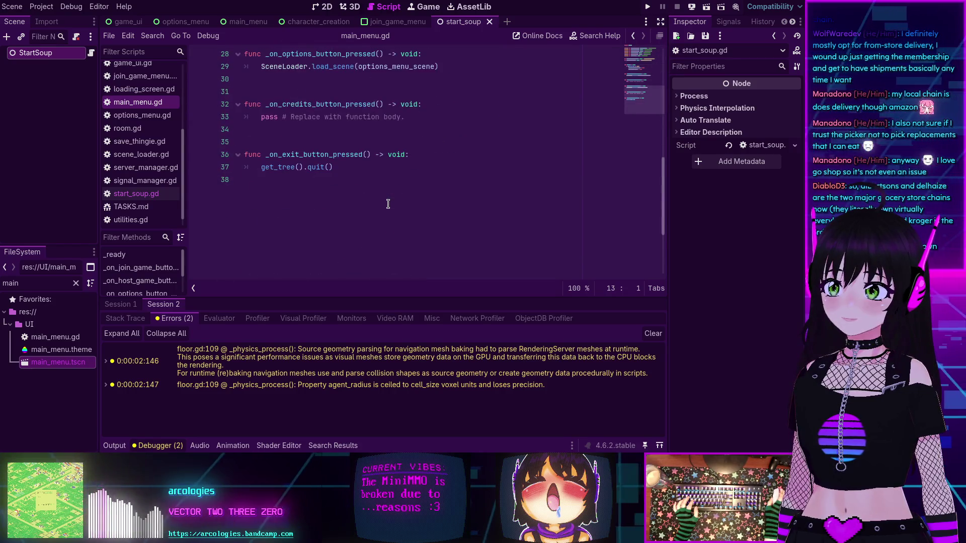
{"action": "scroll", "coordinate": [389, 202], "scroll_direction": "up", "scroll_amount": 4}
{"action": "scroll", "coordinate": [389, 202], "scroll_direction": "up", "scroll_amount": 2}
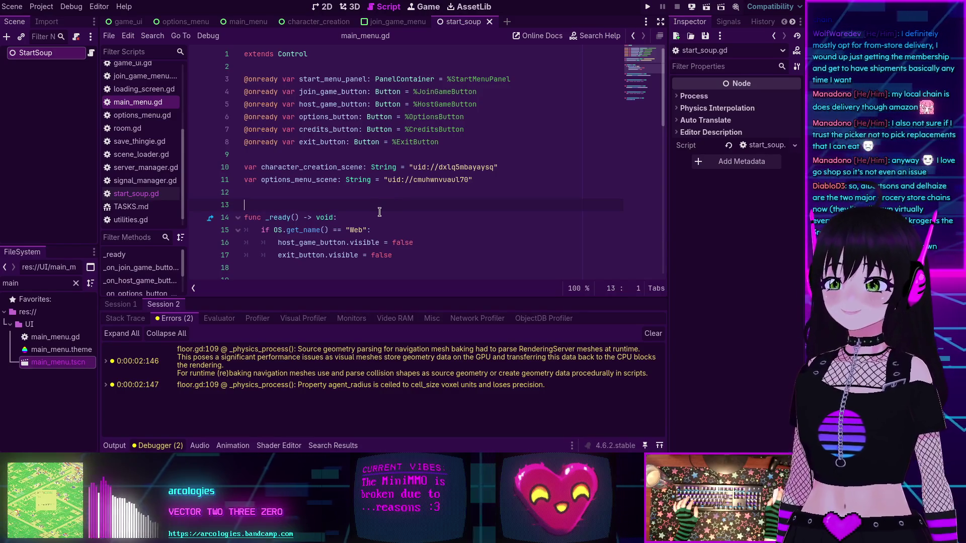
{"action": "scroll", "coordinate": [378, 212], "scroll_direction": "down", "scroll_amount": 3}
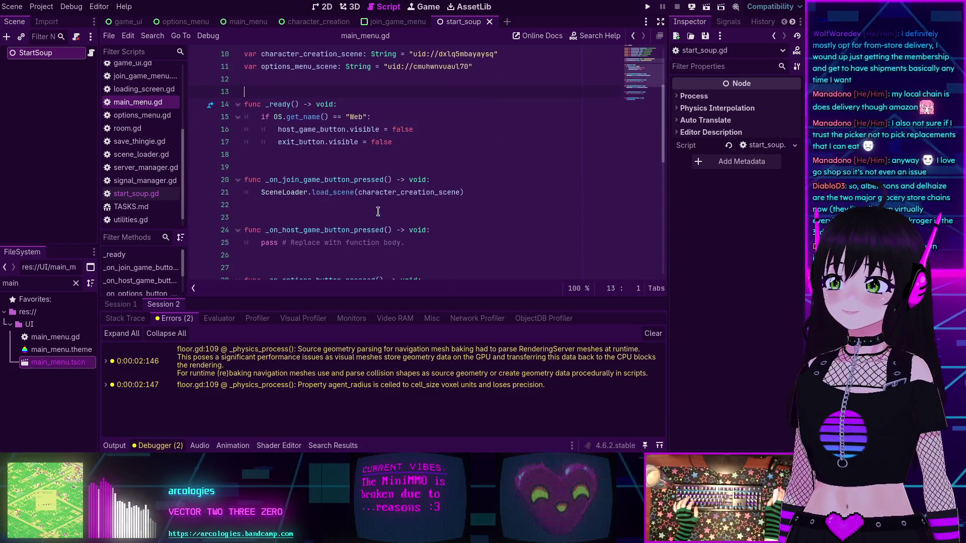
{"action": "scroll", "coordinate": [378, 212], "scroll_direction": "down", "scroll_amount": 3}
{"action": "scroll", "coordinate": [378, 201], "scroll_direction": "up", "scroll_amount": 6}
{"action": "left_click", "coordinate": [345, 167]}
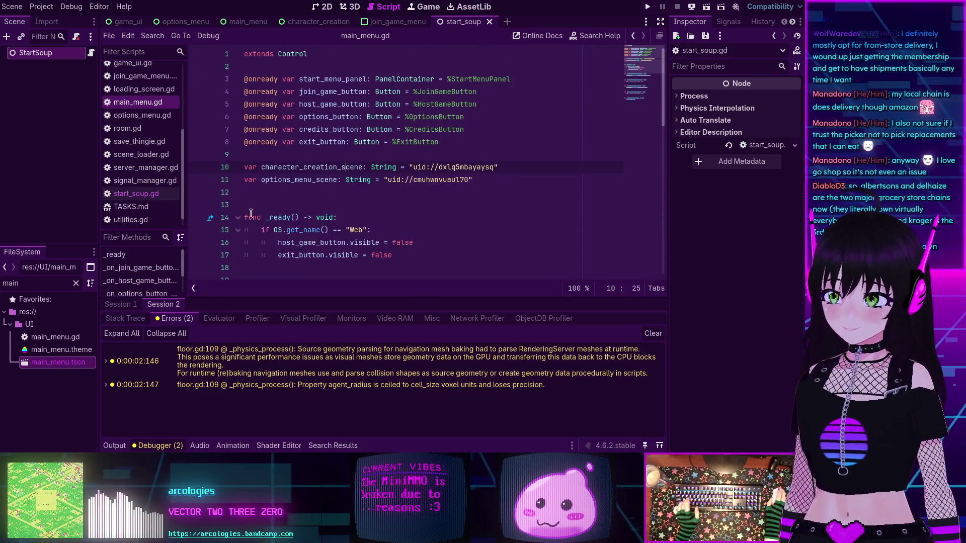
{"action": "left_click", "coordinate": [132, 195]}
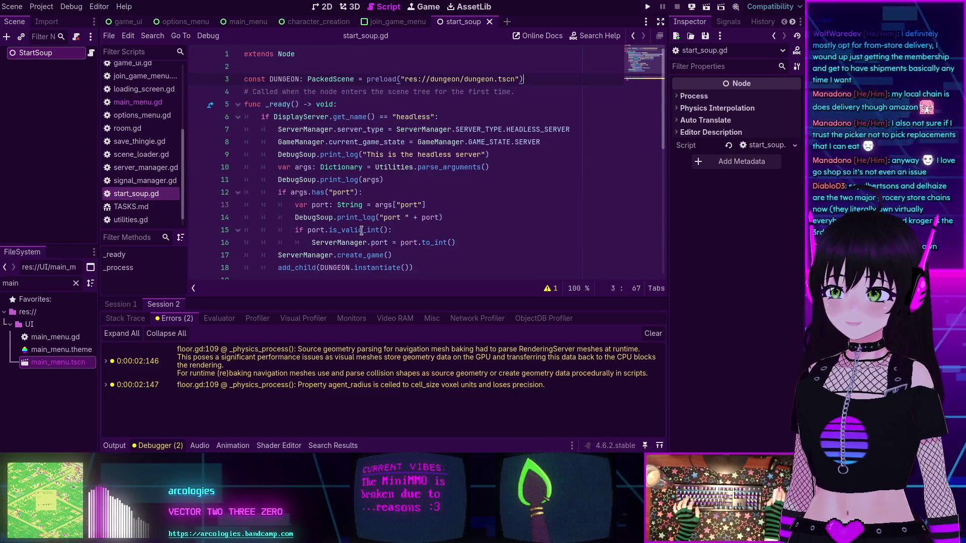
Replace add_child with add_sibling for DUNGEON.instantiate() on line 18, then save start_soup.gd.
{"action": "scroll", "coordinate": [261, 227], "scroll_direction": "down", "scroll_amount": 1}
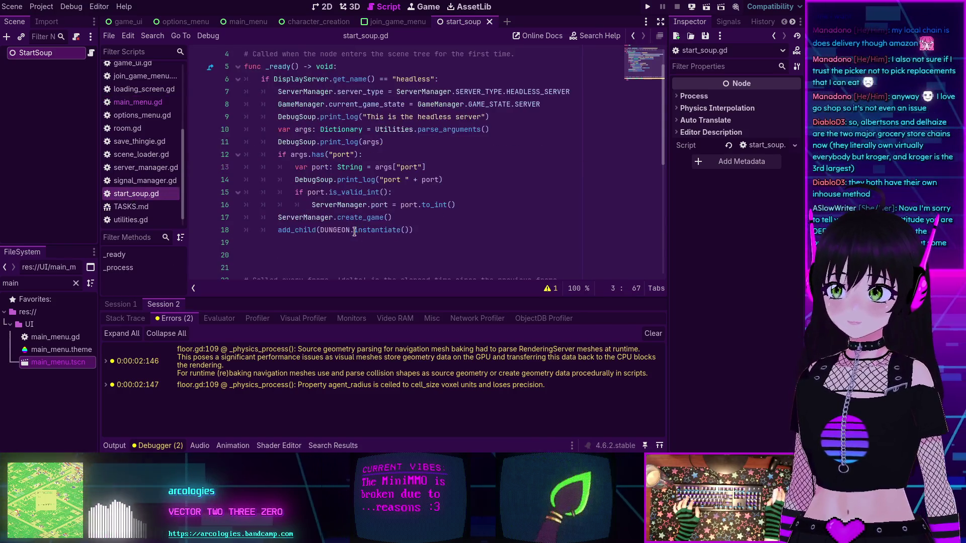
{"action": "double_click", "coordinate": [296, 230]}
{"action": "type", "text": "add_sib"}
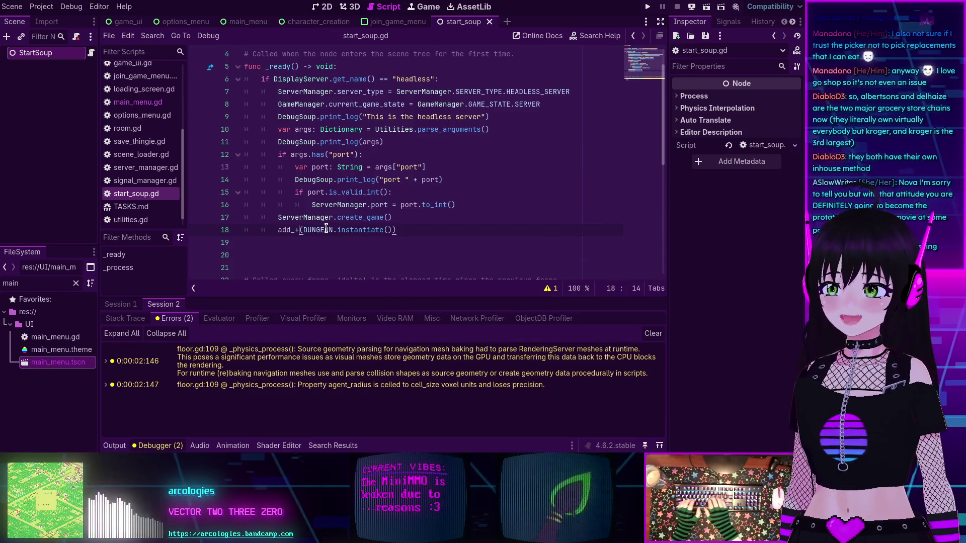
{"action": "key", "text": "Return"}
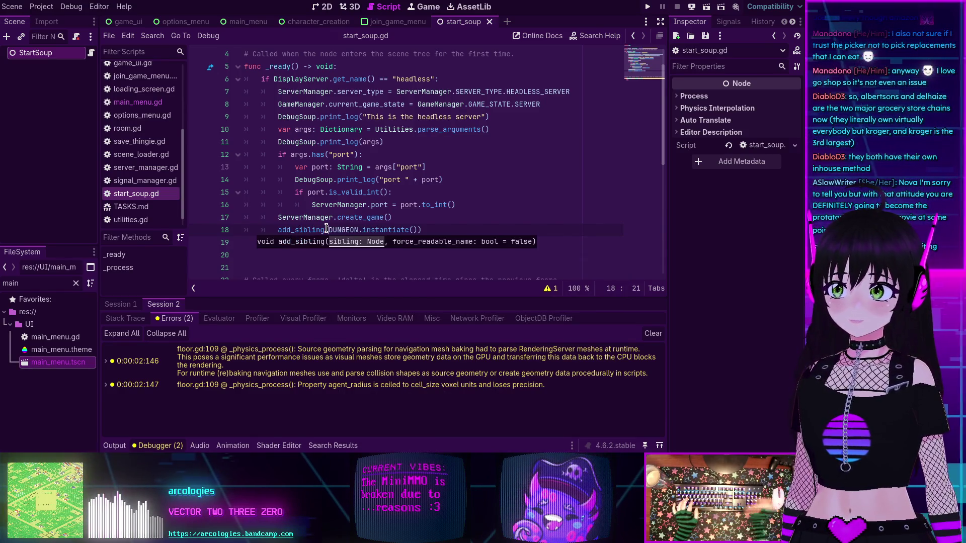
{"action": "key", "text": "Up"}
{"action": "key", "text": "Up"}
{"action": "key", "text": "End"}
{"action": "key", "text": "ctrl+s"}
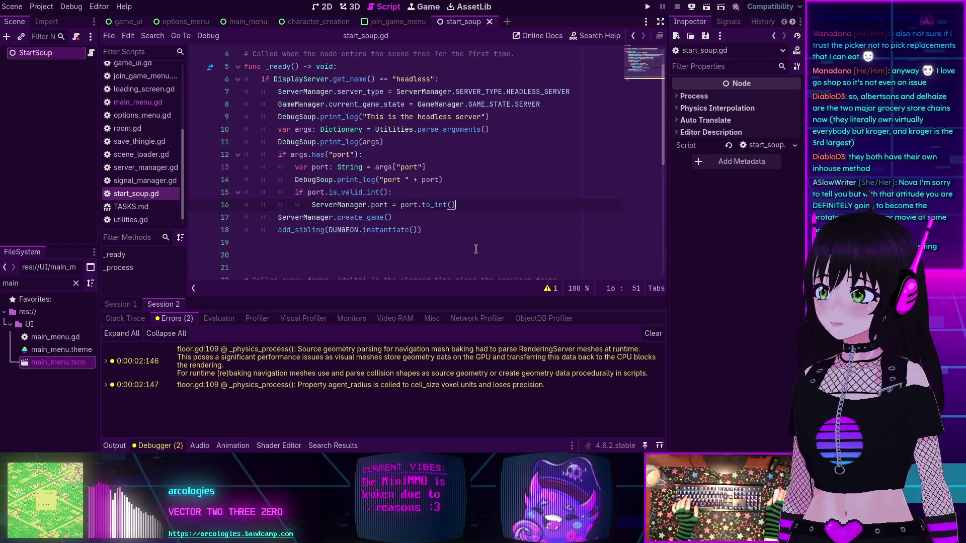
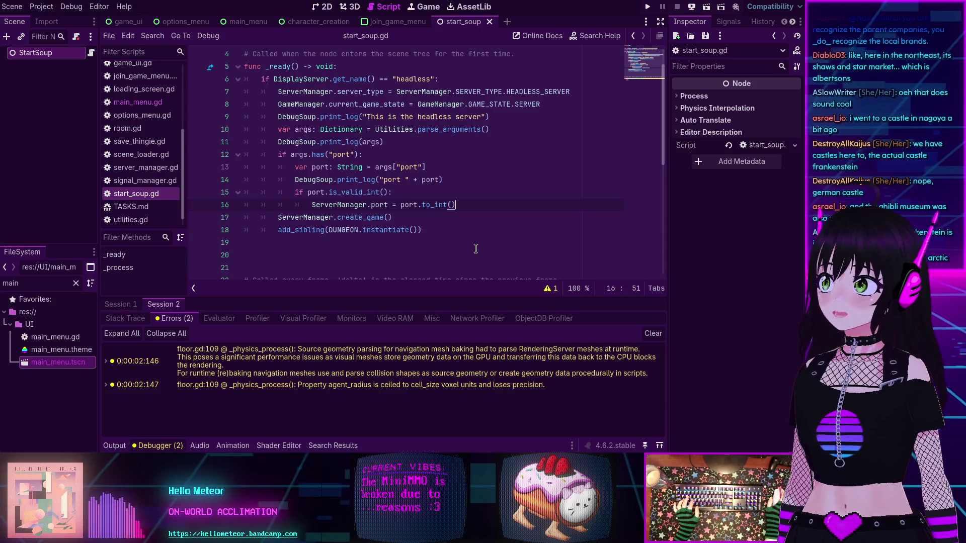
Delete the surplus blank line after add_sibling(DUNGEON.instantiate()) at the end of _ready.
{"action": "left_click", "coordinate": [466, 194]}
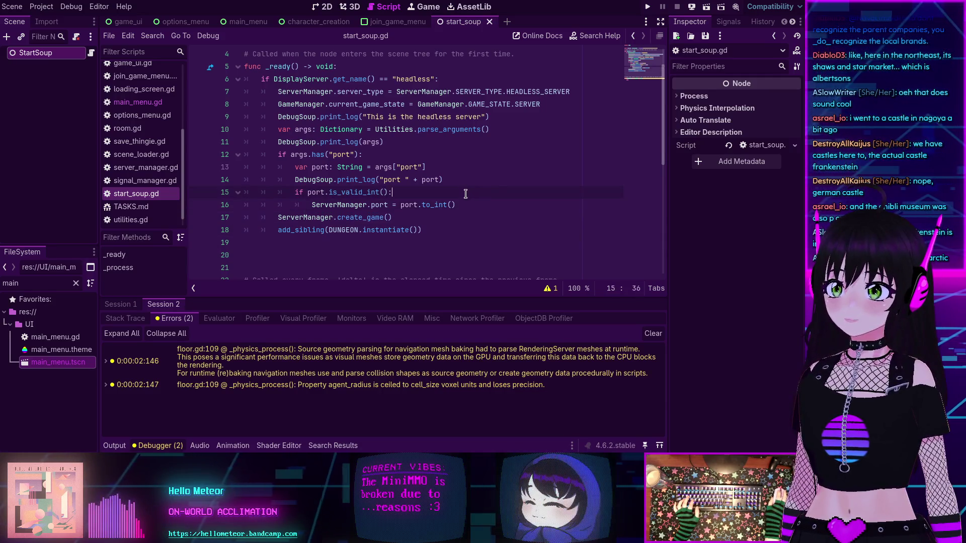
{"action": "left_click", "coordinate": [437, 155]}
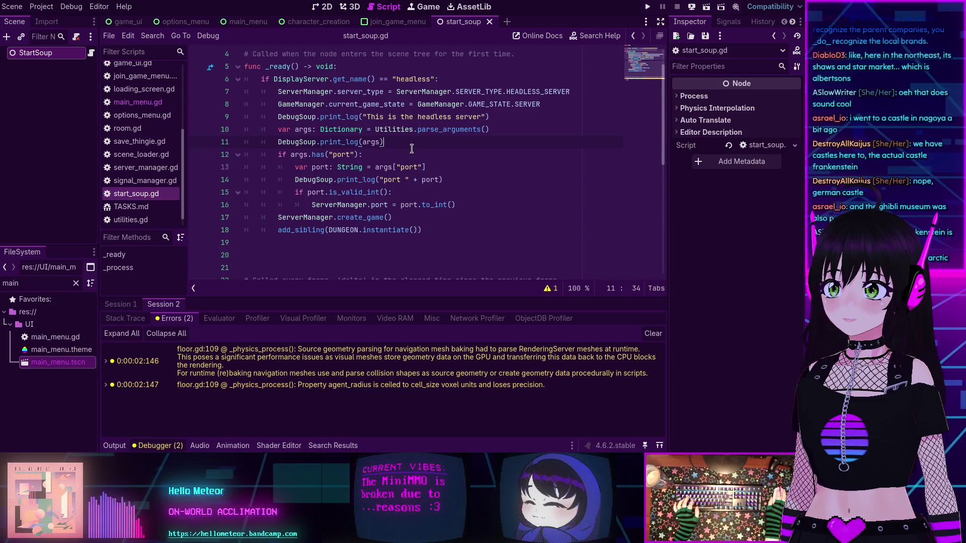
{"action": "left_click", "coordinate": [412, 149]}
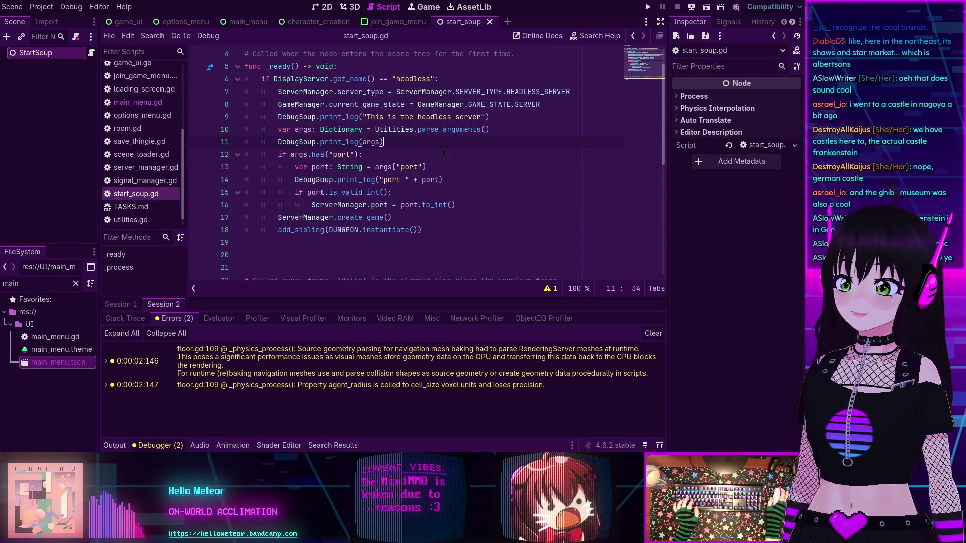
{"action": "key", "text": "BackSpace"}
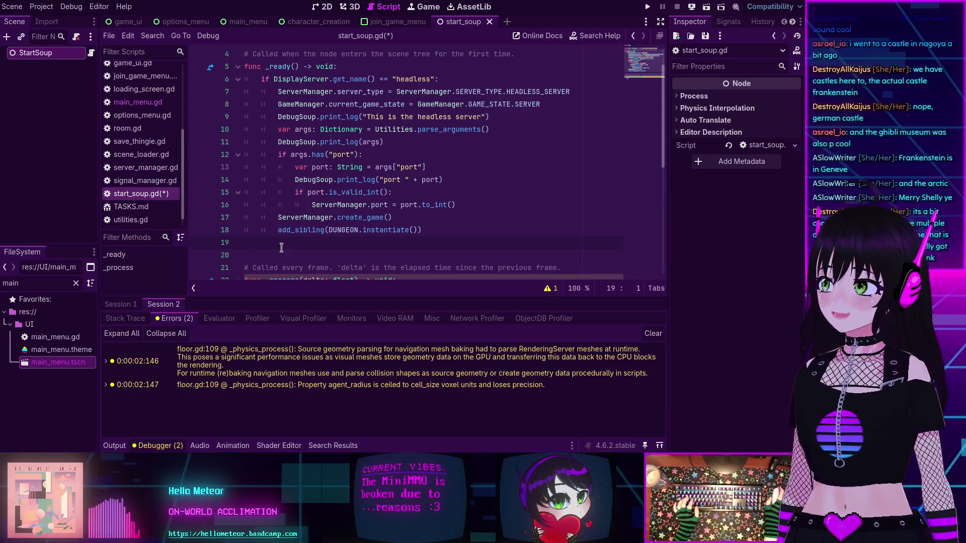
Review the headless-server _ready code, then save start_soup.gd with Ctrl+S.
{"action": "scroll", "coordinate": [281, 247], "scroll_direction": "down", "scroll_amount": 1}
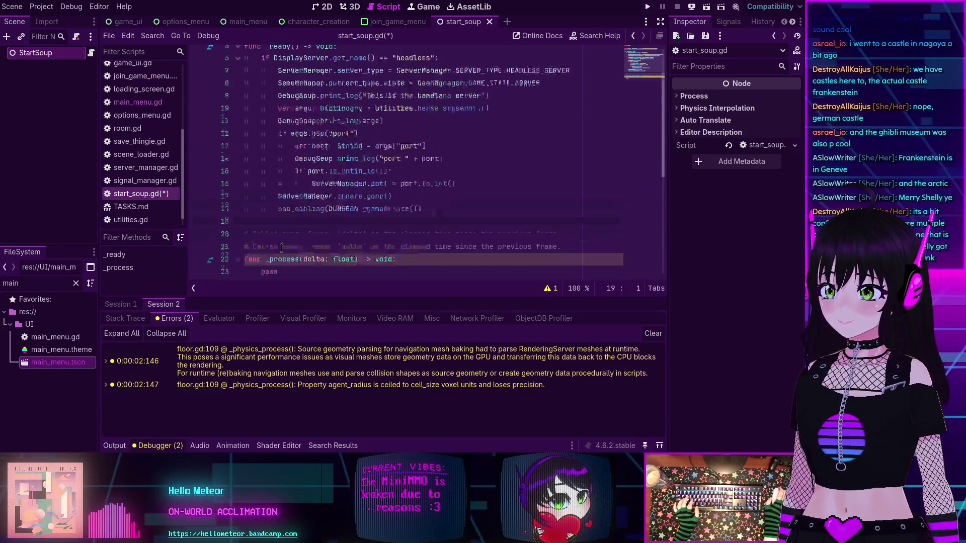
{"action": "mouse_move", "coordinate": [281, 247]}
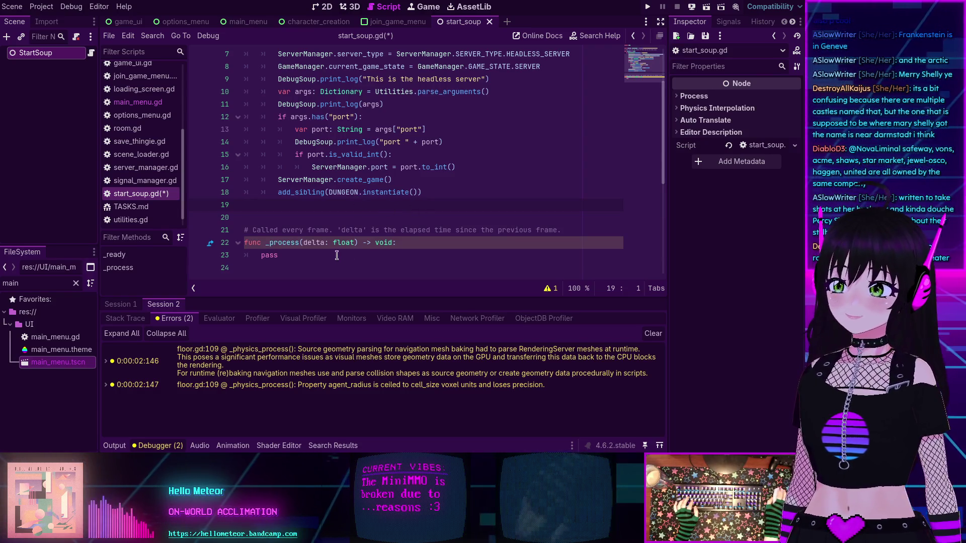
{"action": "scroll", "coordinate": [329, 252], "scroll_direction": "up", "scroll_amount": 2}
{"action": "scroll", "coordinate": [329, 252], "scroll_direction": "down", "scroll_amount": 4}
{"action": "scroll", "coordinate": [329, 252], "scroll_direction": "up", "scroll_amount": 4}
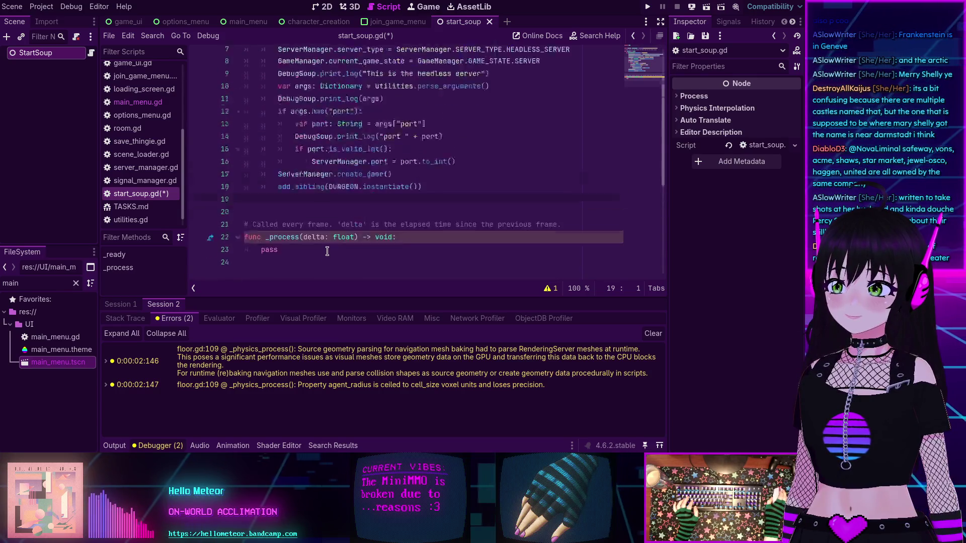
{"action": "scroll", "coordinate": [327, 251], "scroll_direction": "down", "scroll_amount": 2}
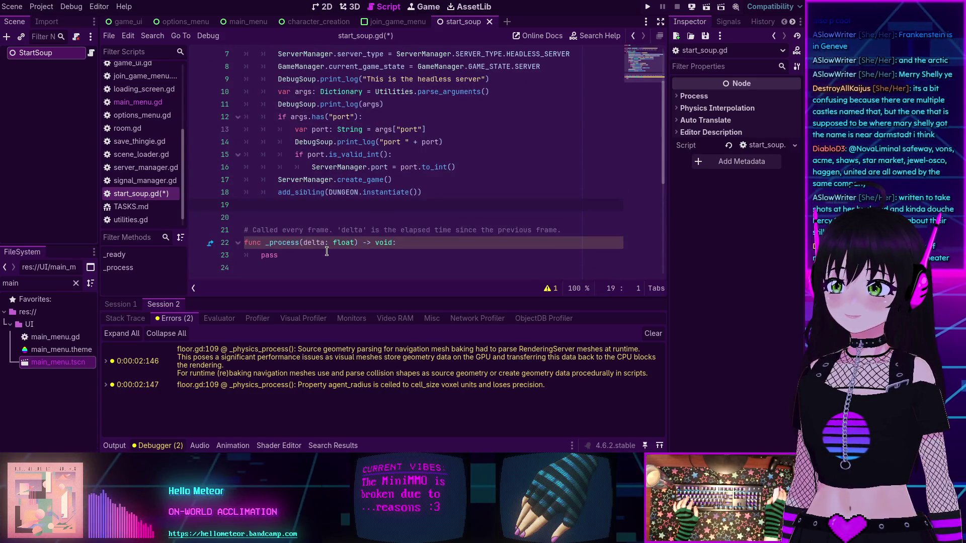
{"action": "scroll", "coordinate": [327, 251], "scroll_direction": "up", "scroll_amount": 3}
{"action": "scroll", "coordinate": [327, 251], "scroll_direction": "down", "scroll_amount": 2}
{"action": "left_click", "coordinate": [458, 193]}
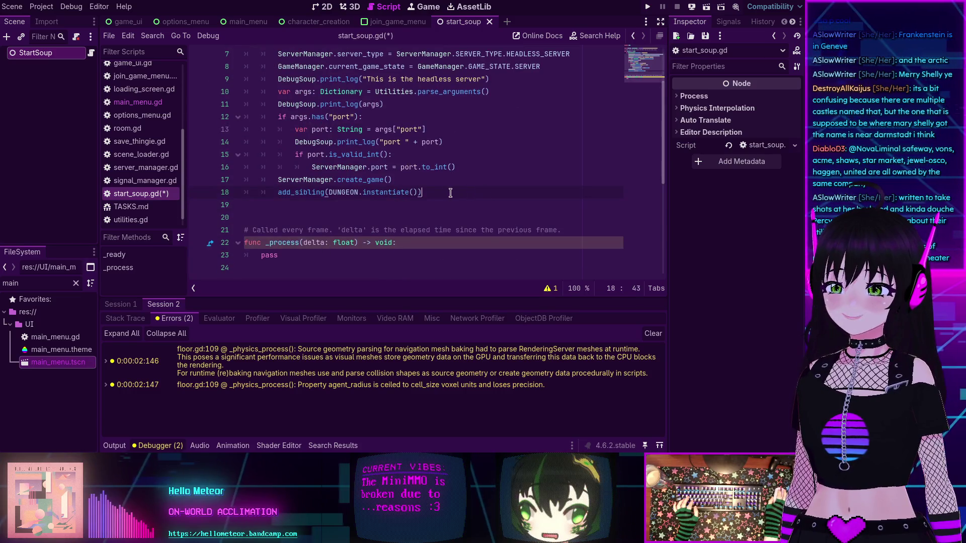
{"action": "key", "text": "ctrl+s"}
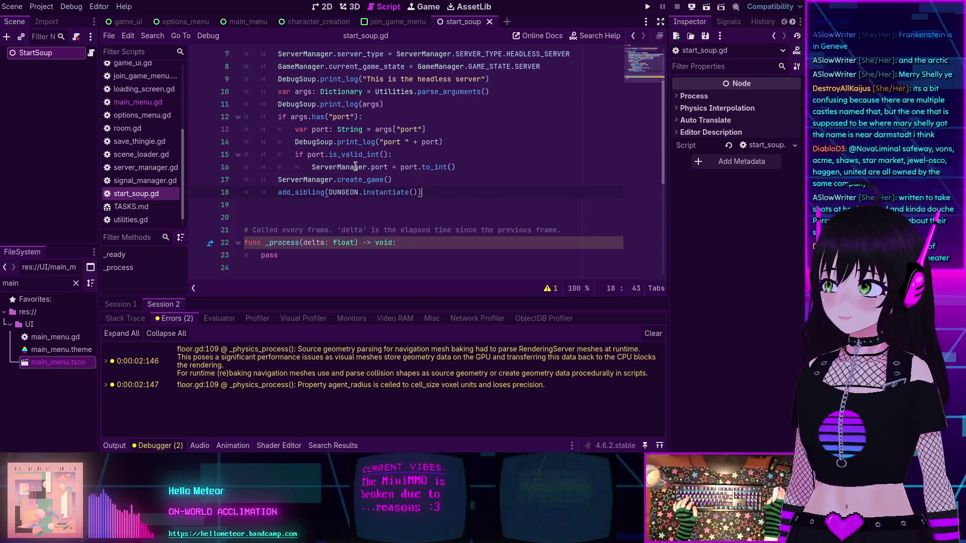
{"action": "scroll", "coordinate": [297, 191], "scroll_direction": "up", "scroll_amount": 2}
{"action": "scroll", "coordinate": [289, 198], "scroll_direction": "down", "scroll_amount": 4}
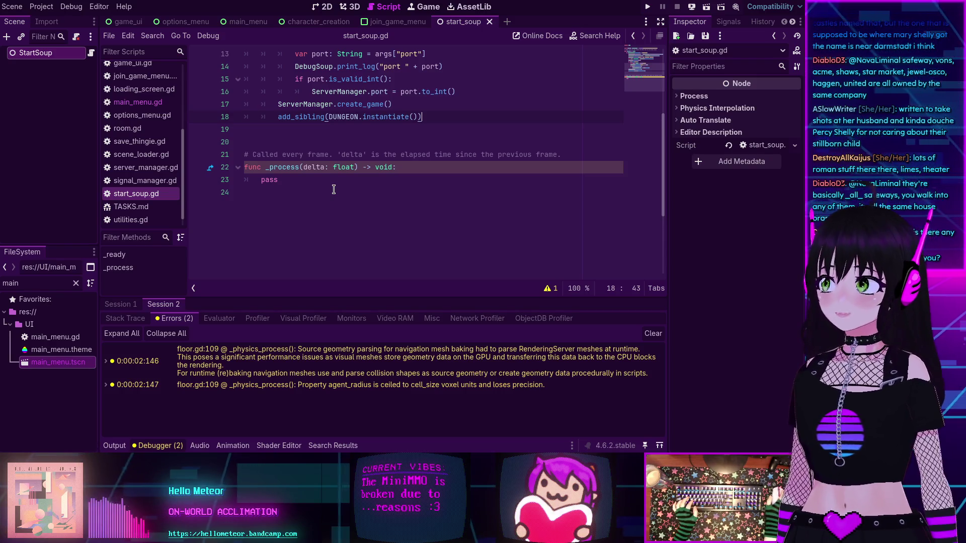
{"action": "scroll", "coordinate": [327, 206], "scroll_direction": "up", "scroll_amount": 4}
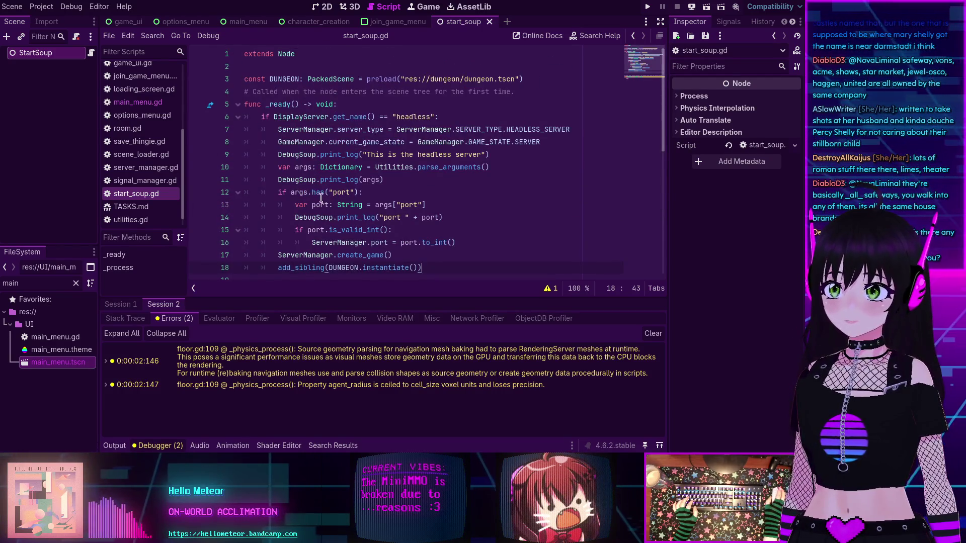
Collapse the Debugger (2) panel so the full script shows, and select the comment above _ready.
{"action": "left_click", "coordinate": [143, 446]}
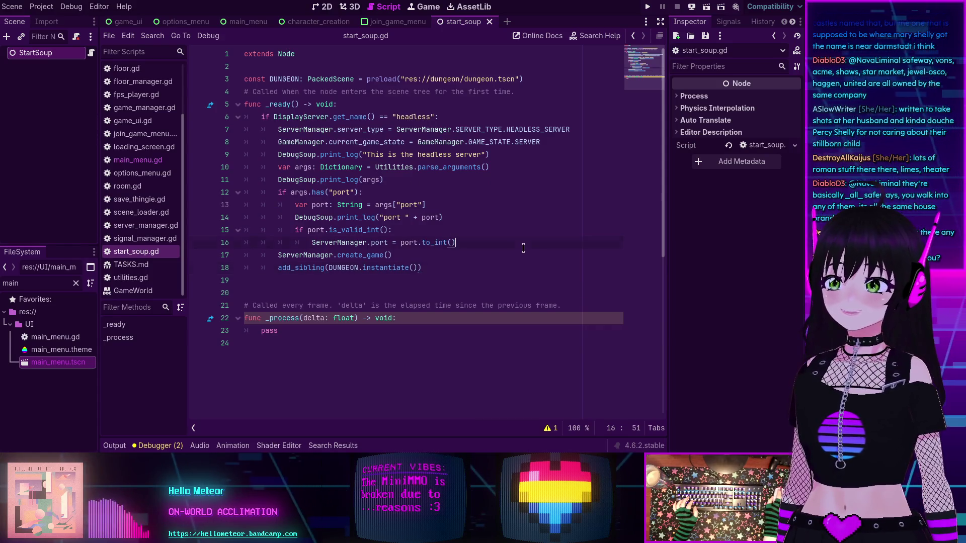
{"action": "scroll", "coordinate": [502, 221], "scroll_direction": "down", "scroll_amount": 1}
{"action": "scroll", "coordinate": [489, 200], "scroll_direction": "up", "scroll_amount": 1}
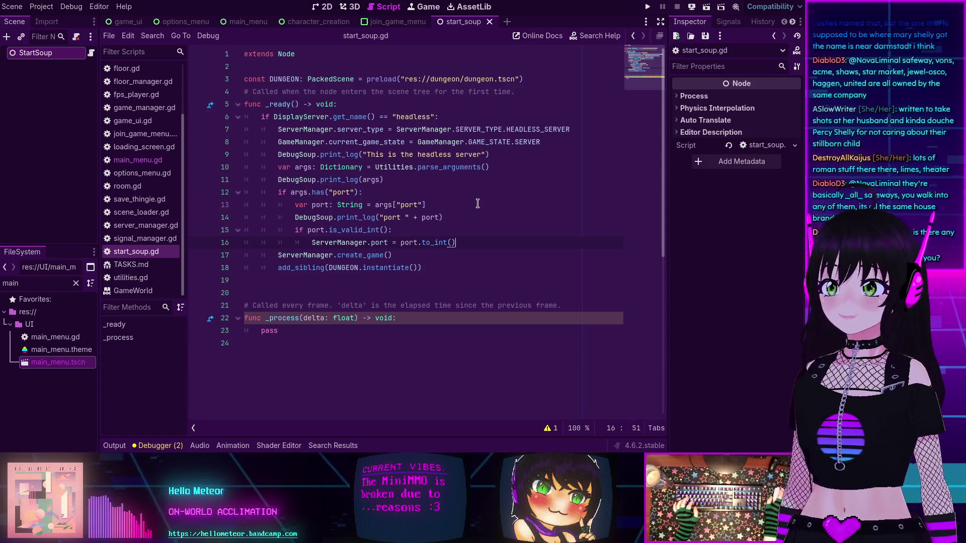
{"action": "left_click", "coordinate": [522, 91]}
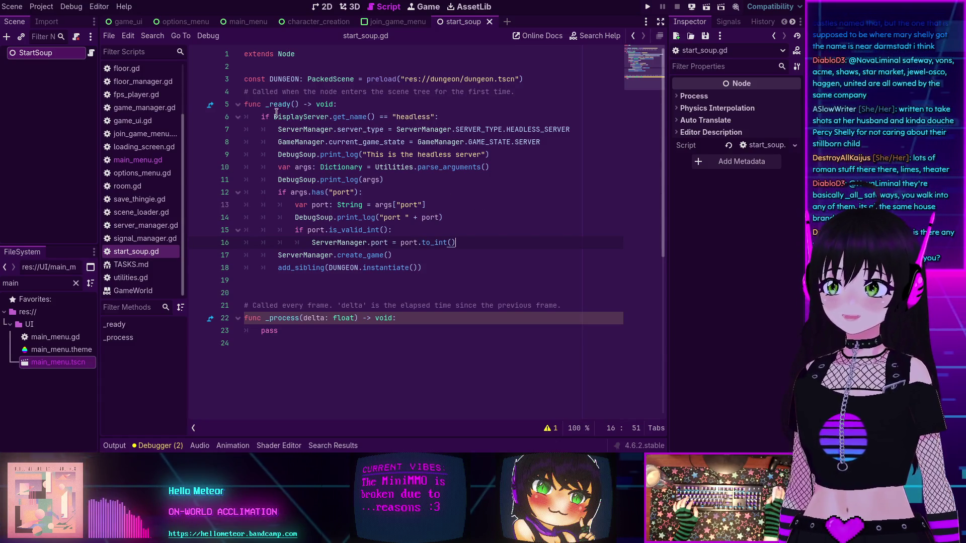
{"action": "key", "text": "shift+Home"}
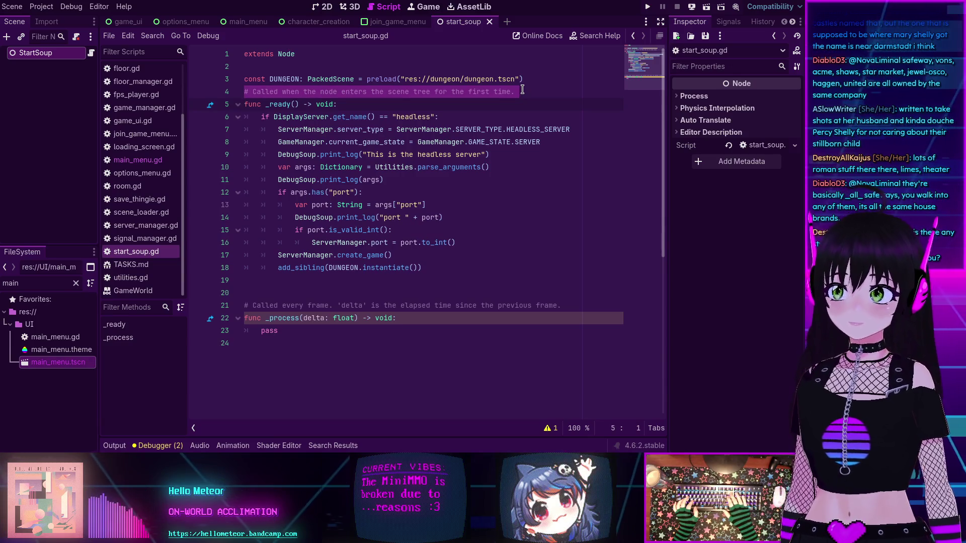
Remove the 'Called when the node enters the scene tree' comment and leave a blank line above func _ready().
{"action": "key", "text": "Delete"}
{"action": "key", "text": "Down"}
{"action": "key", "text": "Return"}
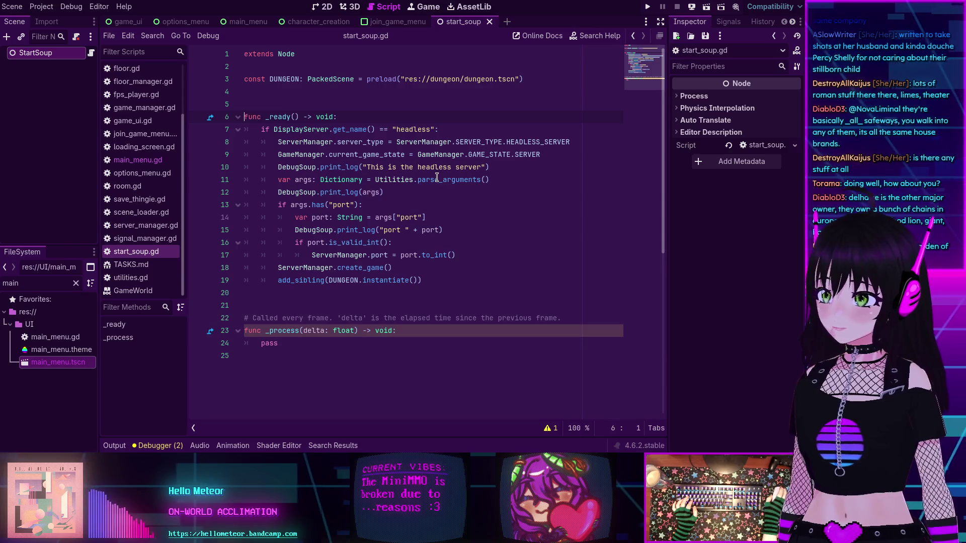
{"action": "mouse_move", "coordinate": [437, 177]}
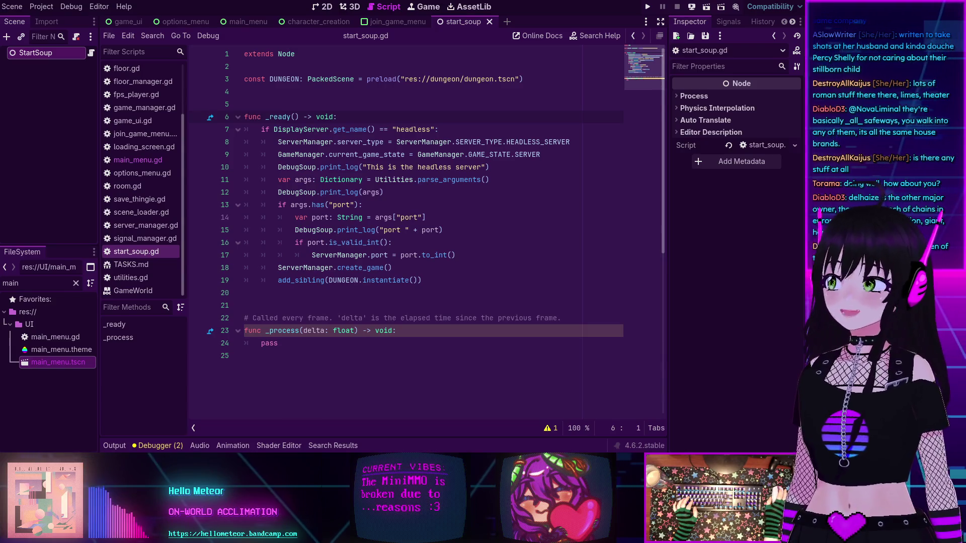
{"action": "left_click", "coordinate": [378, 363]}
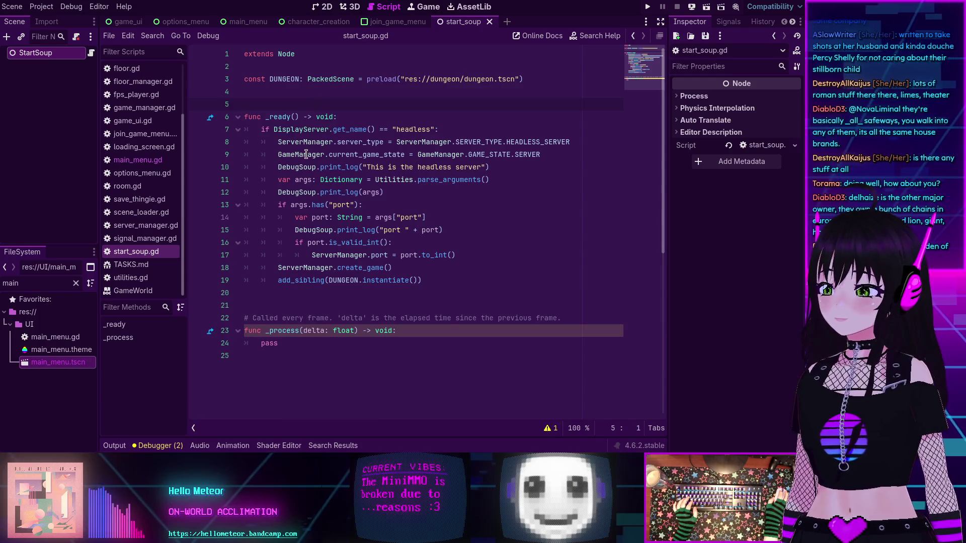
{"action": "left_click", "coordinate": [456, 312]}
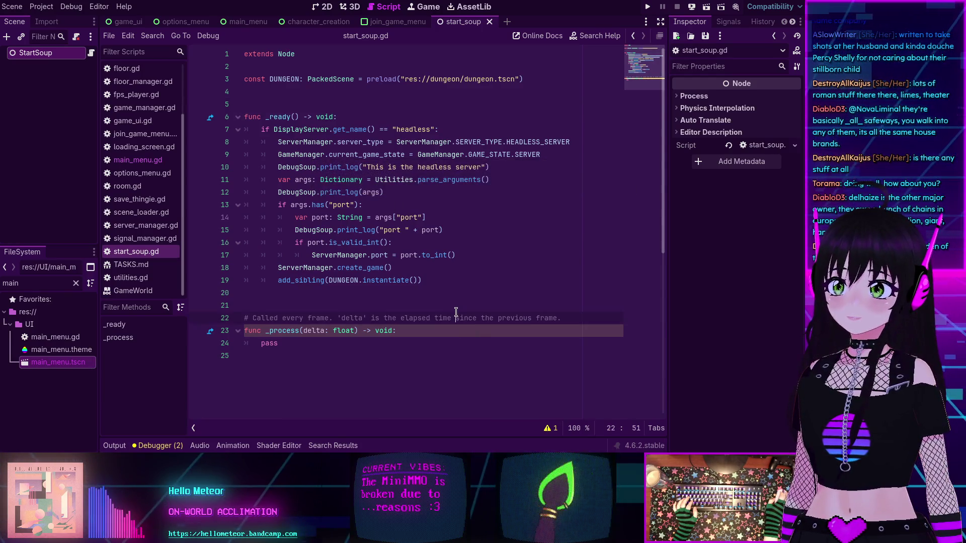
{"action": "key", "text": "Up"}
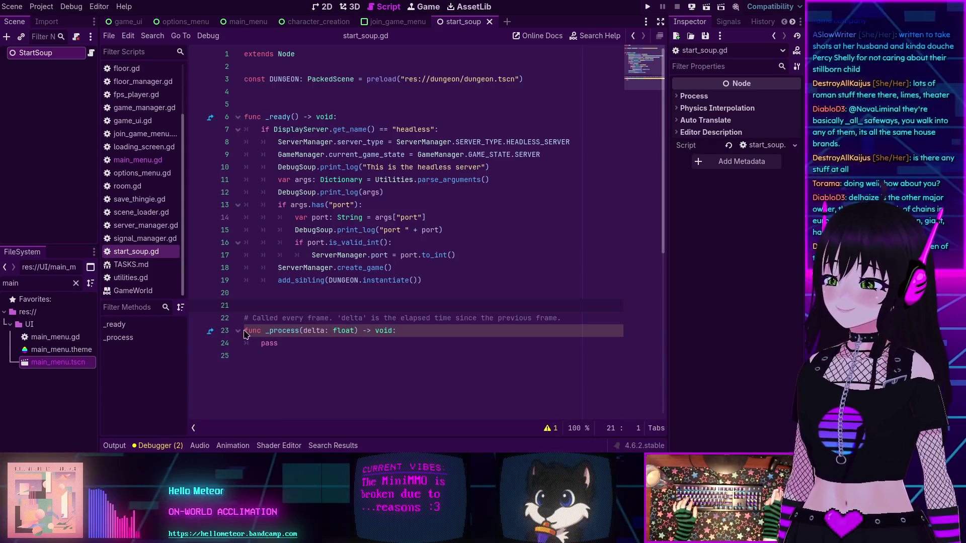
{"action": "left_click", "coordinate": [422, 347]}
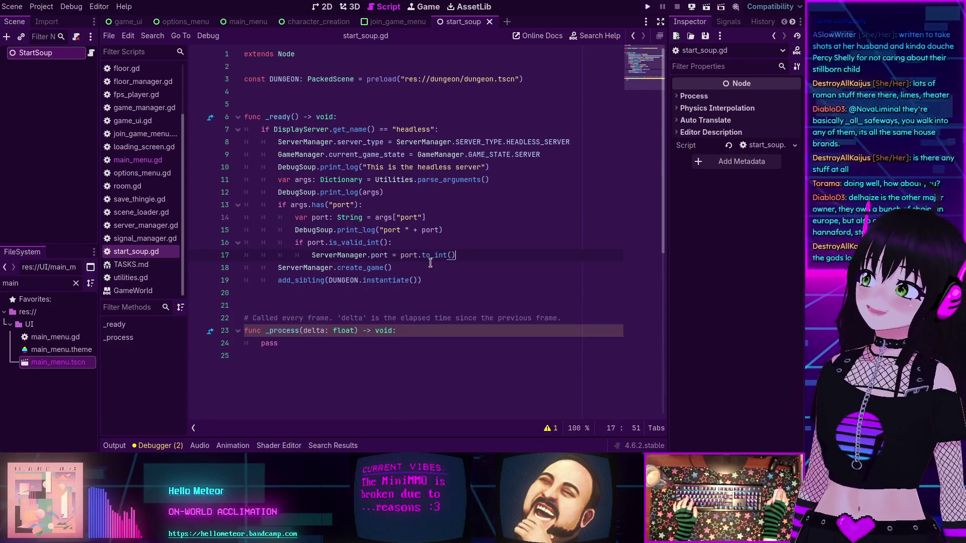
{"action": "left_click", "coordinate": [440, 283]}
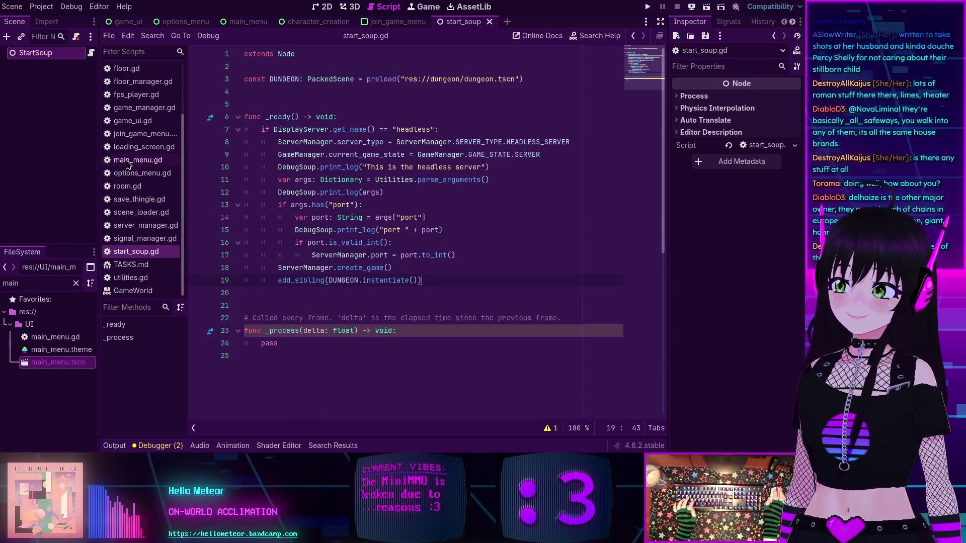
Add a dedented else: line right after the add_sibling call, ready for an indented body.
{"action": "left_click", "coordinate": [483, 267]}
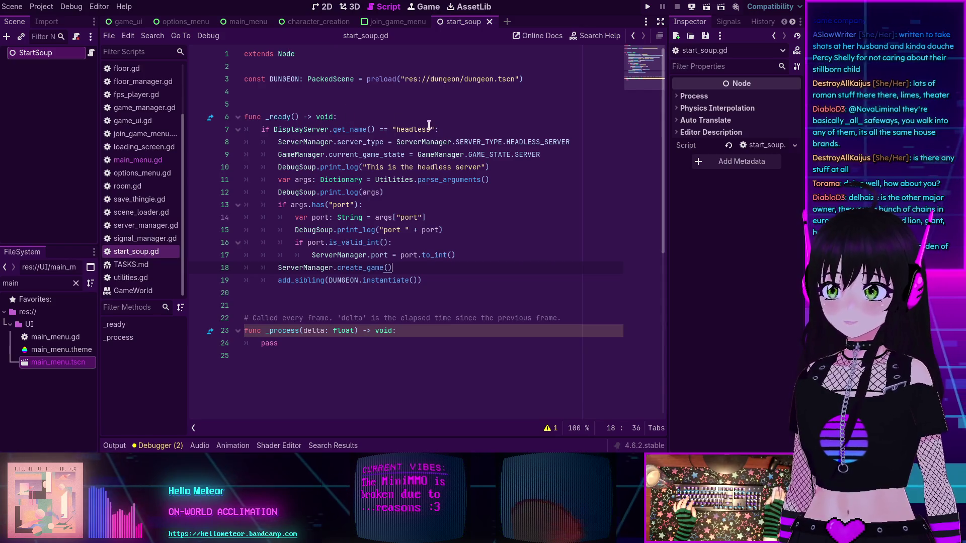
{"action": "left_click", "coordinate": [441, 275]}
{"action": "key", "text": "Return"}
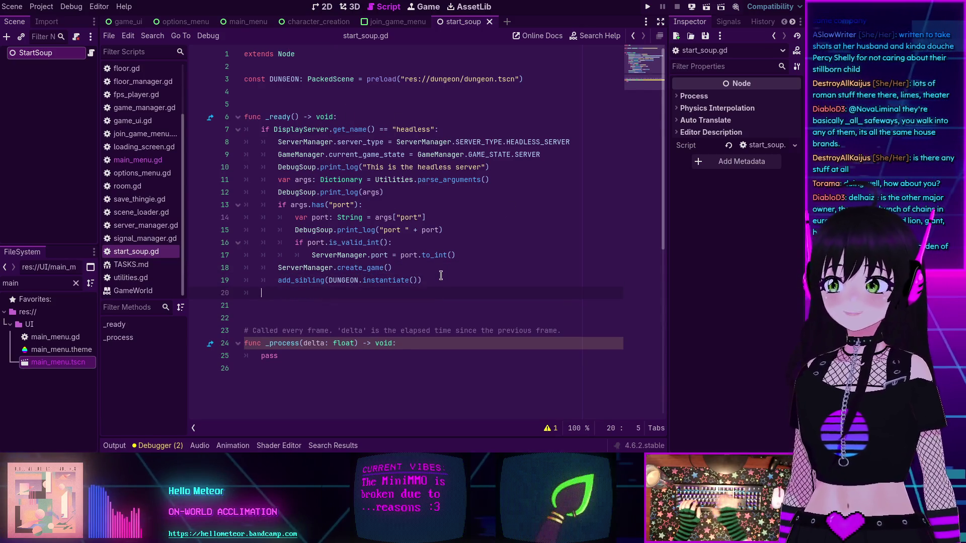
{"action": "type", "text": "else:"}
{"action": "key", "text": "Return"}
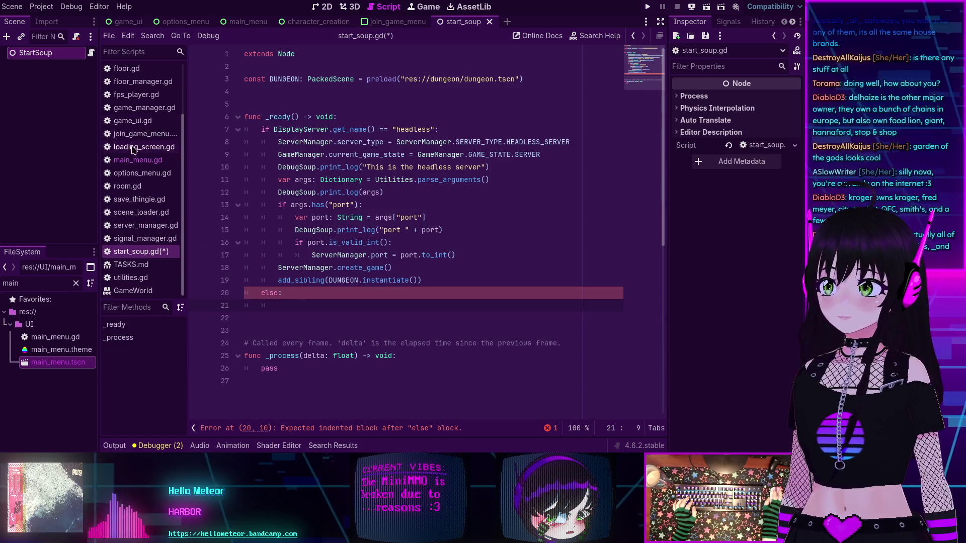
{"action": "left_click", "coordinate": [137, 160]}
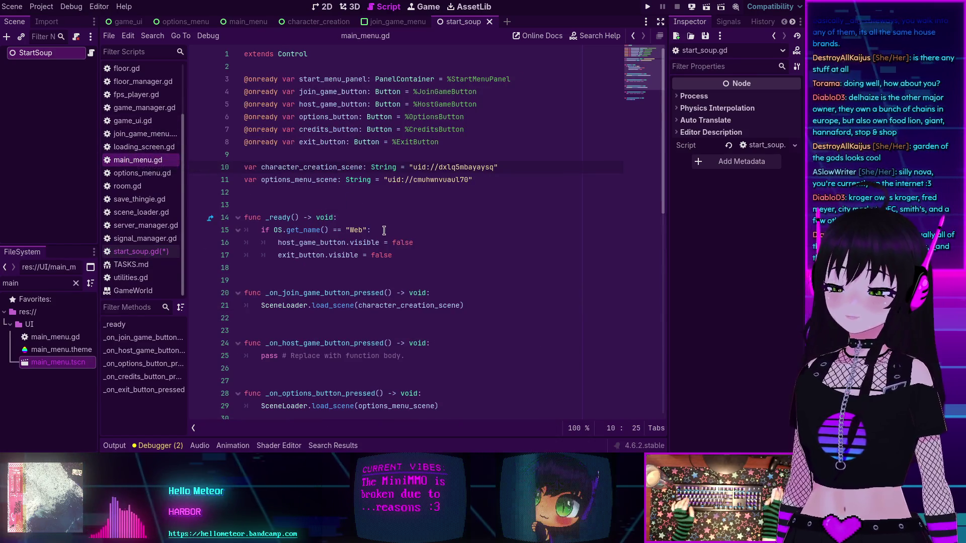
{"action": "scroll", "coordinate": [380, 228], "scroll_direction": "down", "scroll_amount": 1}
{"action": "scroll", "coordinate": [377, 227], "scroll_direction": "up", "scroll_amount": 1}
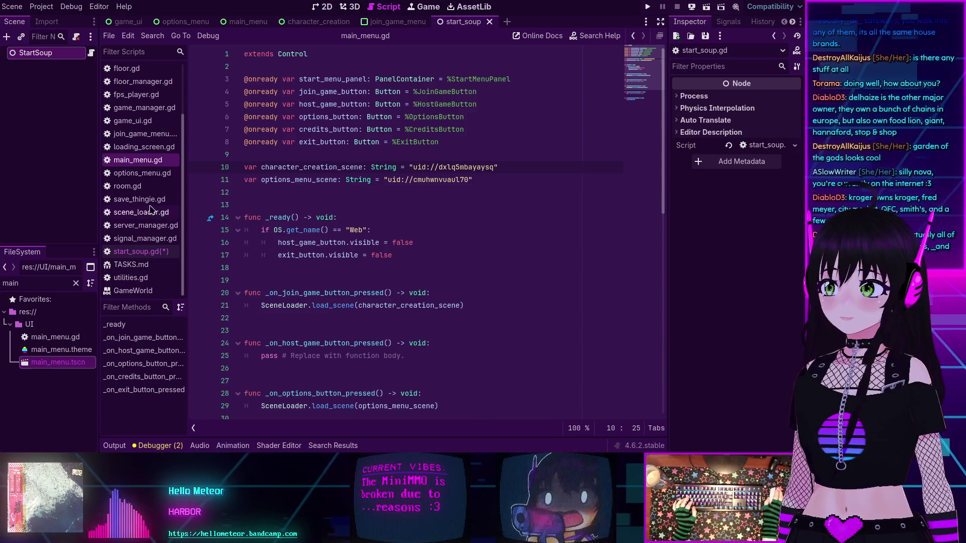
{"action": "left_click", "coordinate": [125, 250]}
{"action": "scroll", "coordinate": [371, 240], "scroll_direction": "down", "scroll_amount": 1}
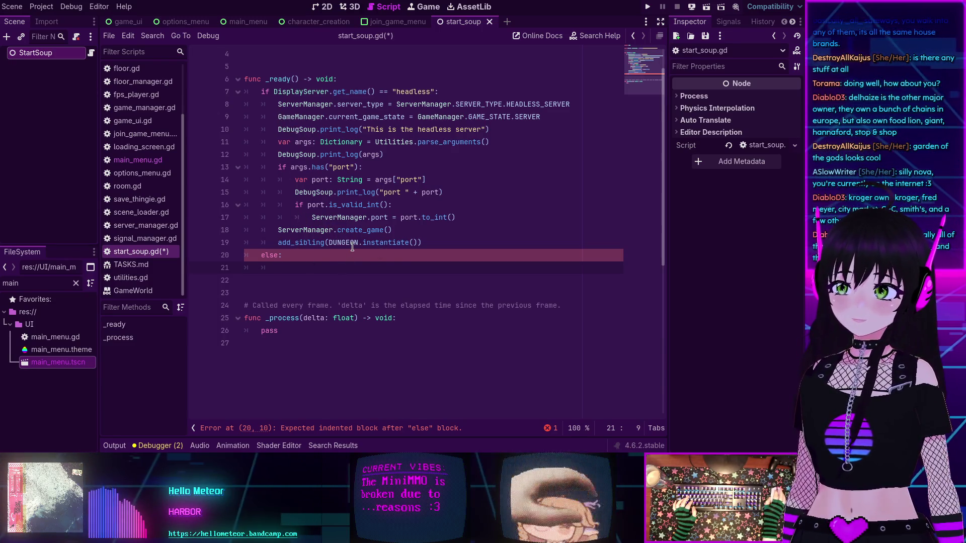
{"action": "mouse_move", "coordinate": [344, 243]}
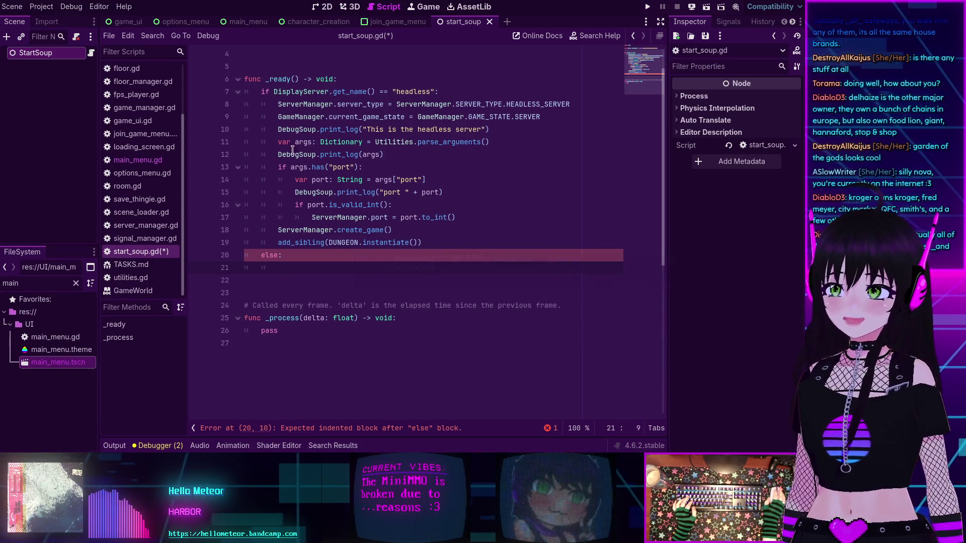
{"action": "left_click", "coordinate": [134, 162]}
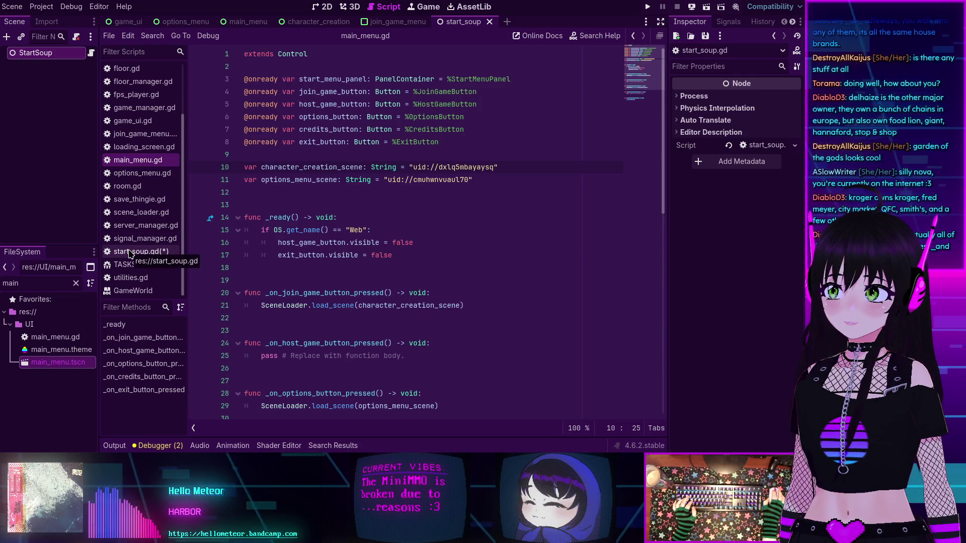
{"action": "scroll", "coordinate": [132, 237], "scroll_direction": "up", "scroll_amount": 3}
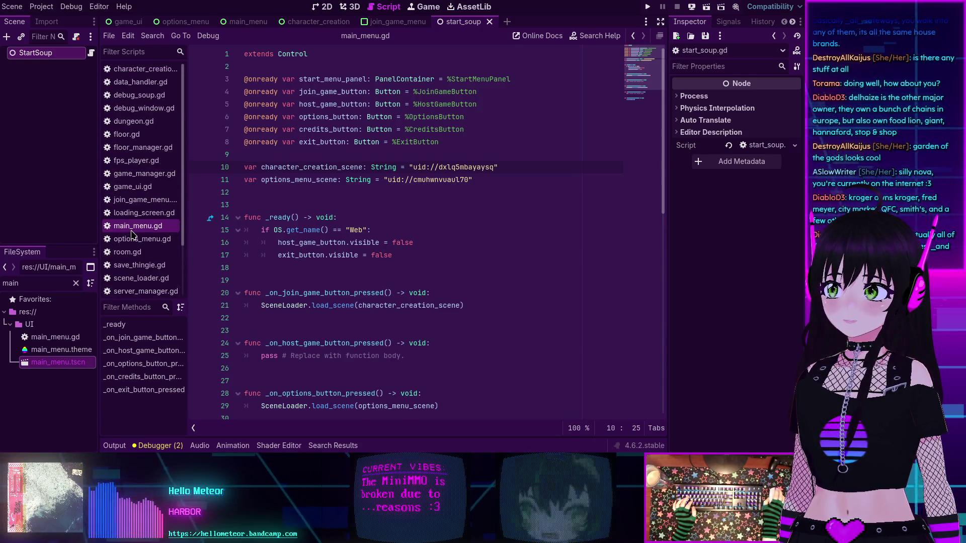
{"action": "left_click", "coordinate": [144, 69]}
{"action": "left_click", "coordinate": [252, 192]}
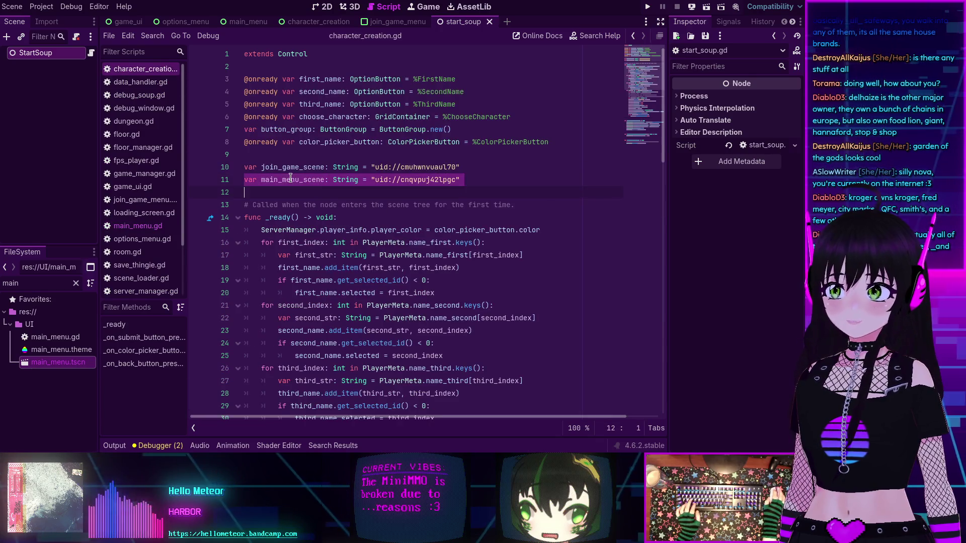
{"action": "double_click", "coordinate": [292, 180]}
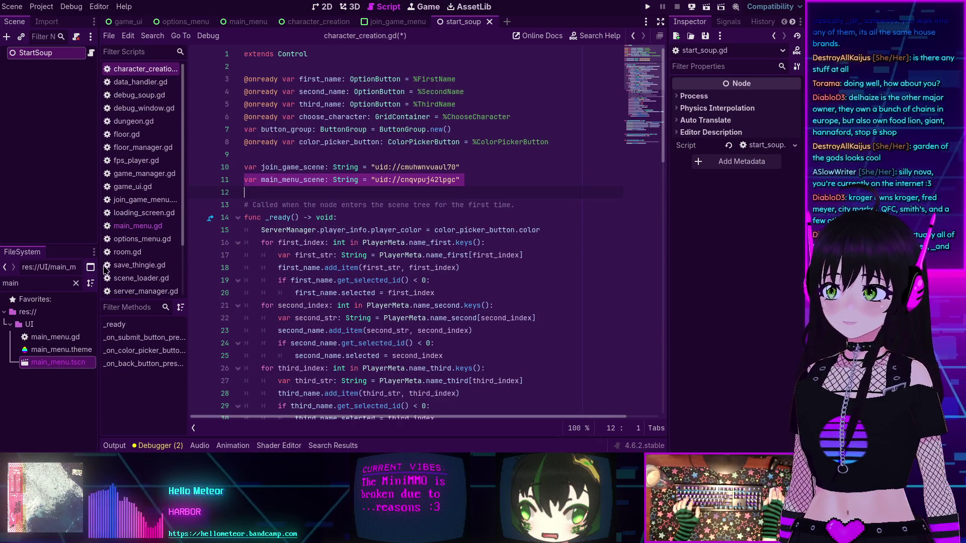
{"action": "scroll", "coordinate": [136, 226], "scroll_direction": "down", "scroll_amount": 3}
{"action": "left_click", "coordinate": [136, 251]}
{"action": "left_click", "coordinate": [333, 264]}
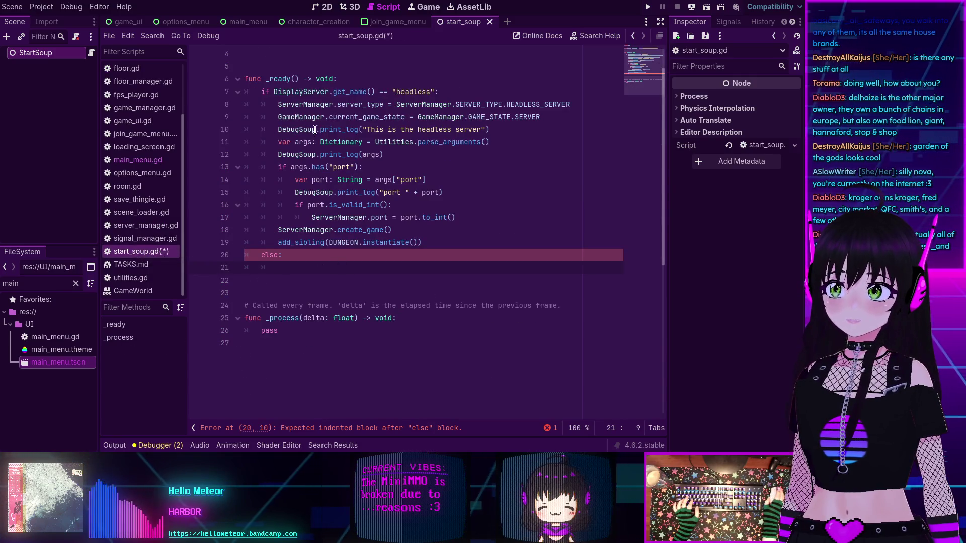
{"action": "scroll", "coordinate": [282, 104], "scroll_direction": "up", "scroll_amount": 1}
Paste the main_menu_scene UID variable under DUNGEON and insert SceneLoader.load_scene in the else branch.
{"action": "type", "text": "var main_menu_scene: String = \"uid://cnqvpuj42lpgc\""}
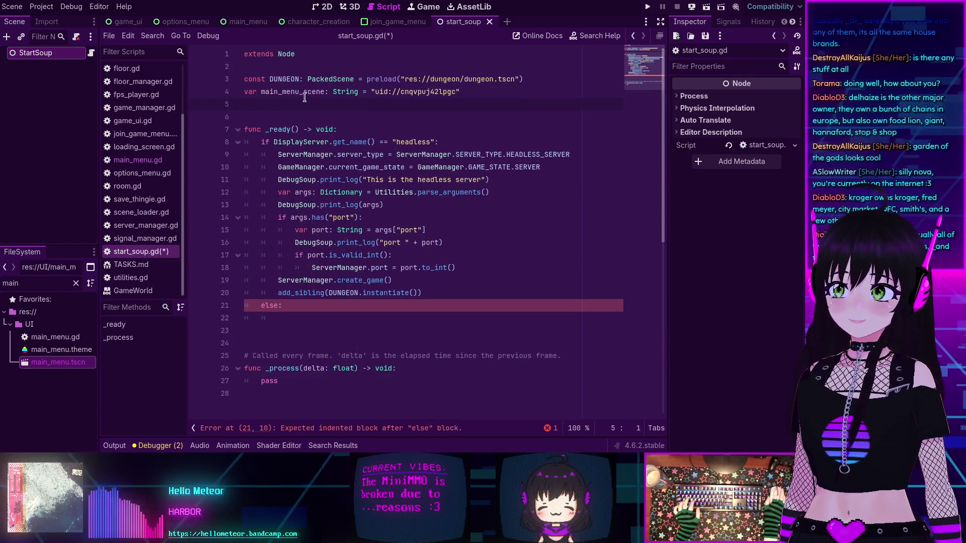
{"action": "left_click", "coordinate": [309, 318]}
{"action": "type", "text": "Sc"}
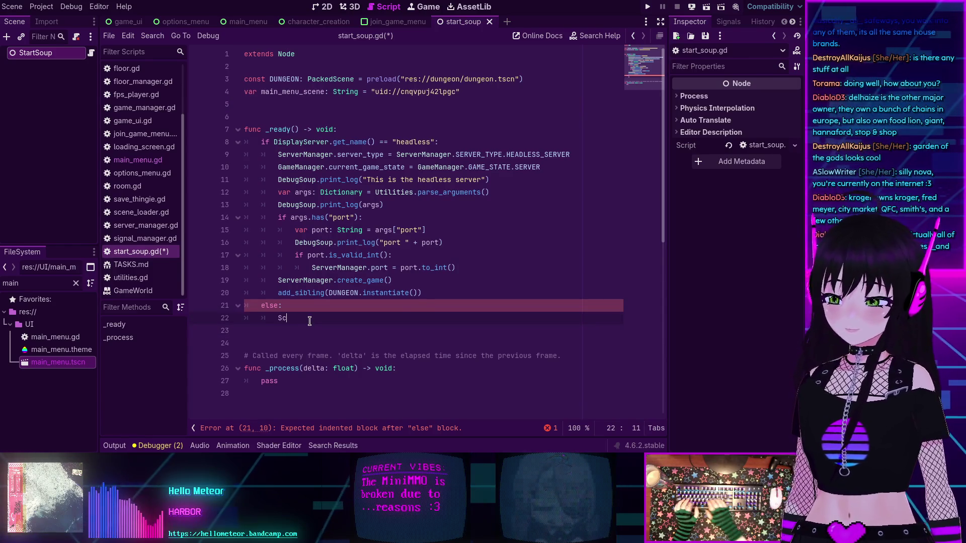
{"action": "type", "text": "eneLoader.loa"}
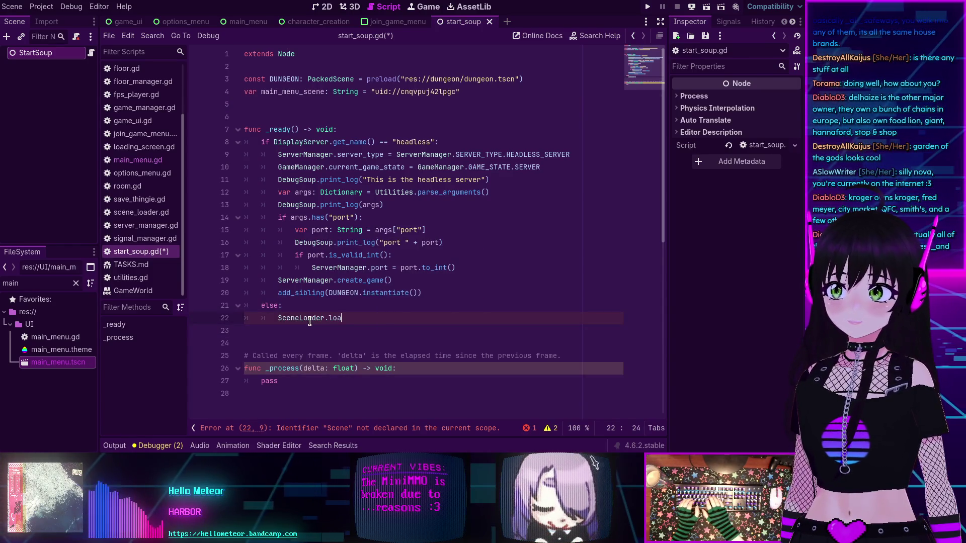
{"action": "key", "text": "Down"}
{"action": "key", "text": "Down"}
{"action": "key", "text": "Return"}
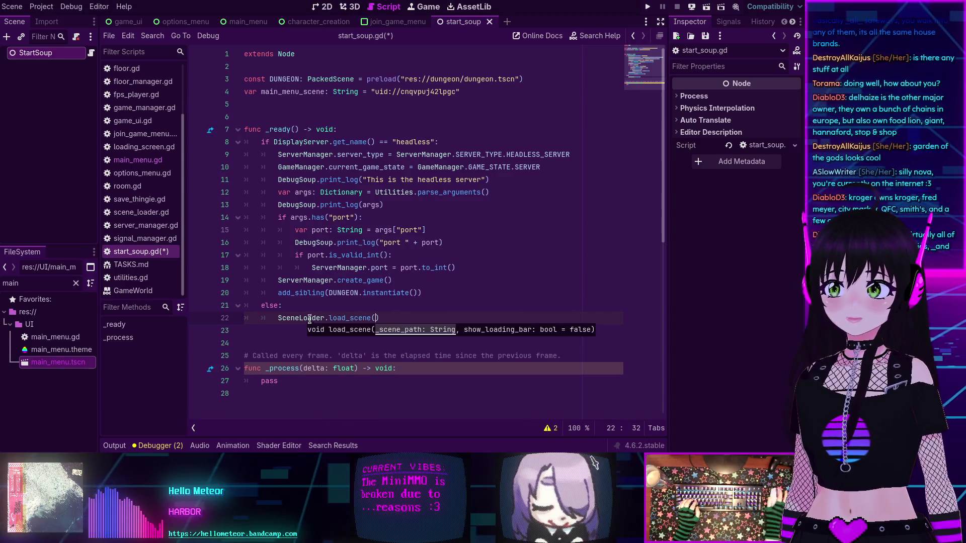
Pass main_menu_scene as the argument to SceneLoader.load_scene.
{"action": "double_click", "coordinate": [289, 92]}
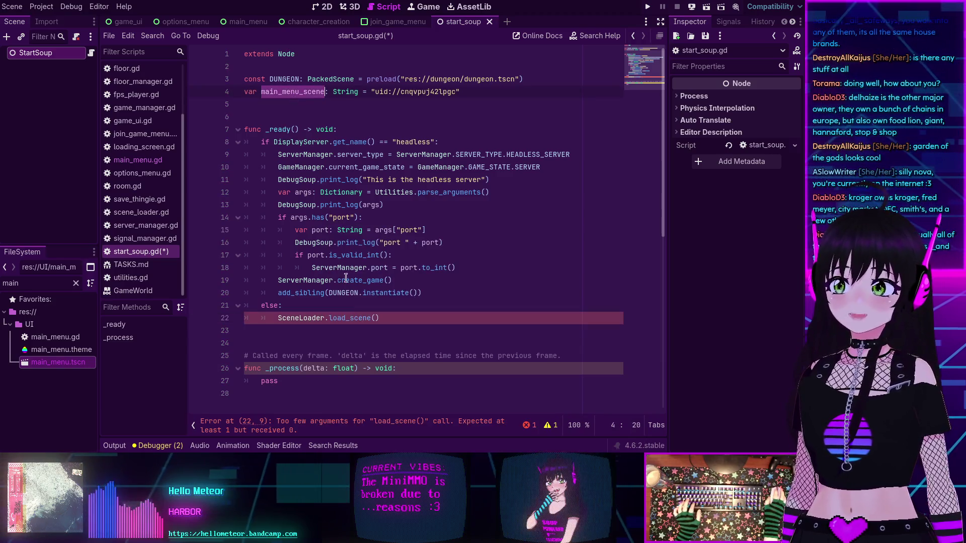
{"action": "key", "text": "ctrl+c"}
{"action": "left_click", "coordinate": [376, 319]}
{"action": "key", "text": "ctrl+v"}
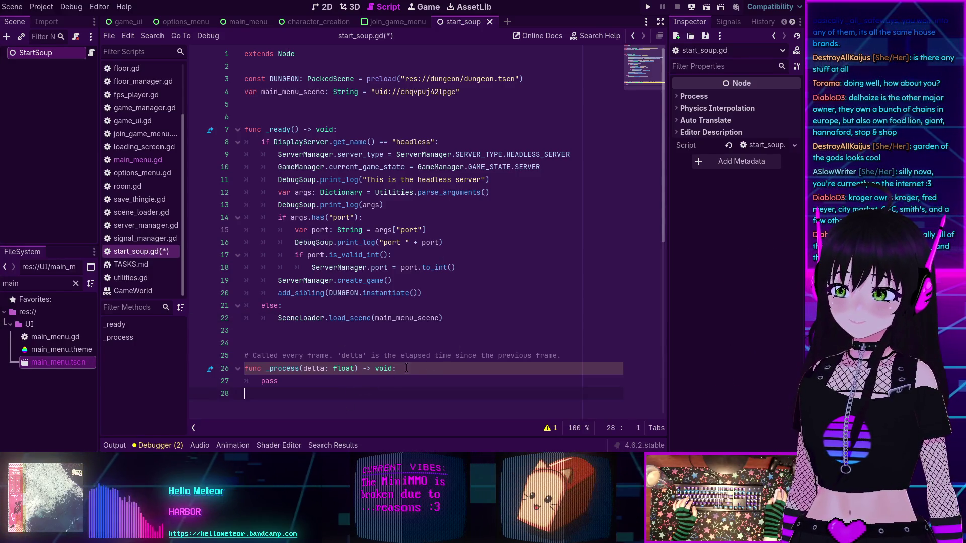
{"action": "key", "text": "shift+Up"}
{"action": "key", "text": "shift+Up"}
{"action": "key", "text": "shift+Up"}
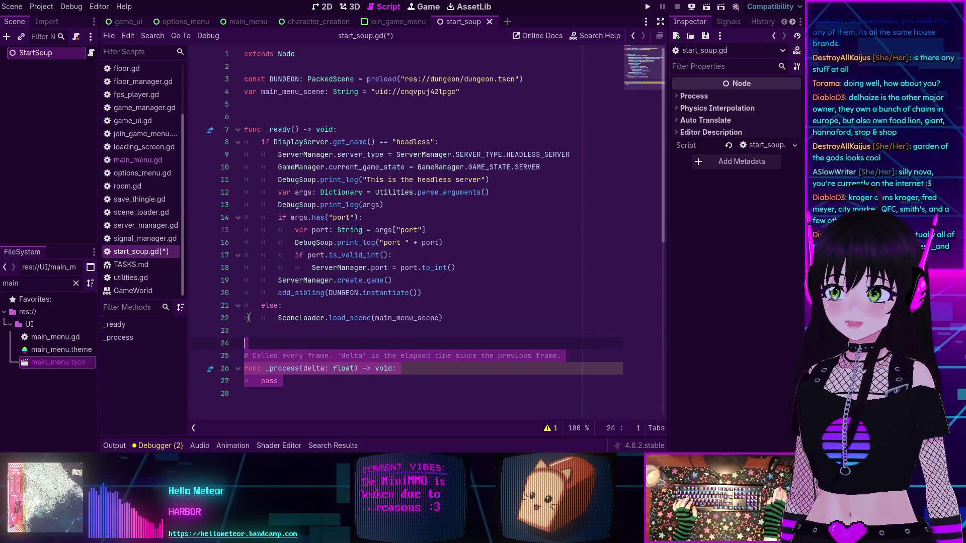
Delete the selected _process stub and its comment, then save start_soup.gd.
{"action": "key", "text": "BackSpace"}
{"action": "key", "text": "ctrl+s"}
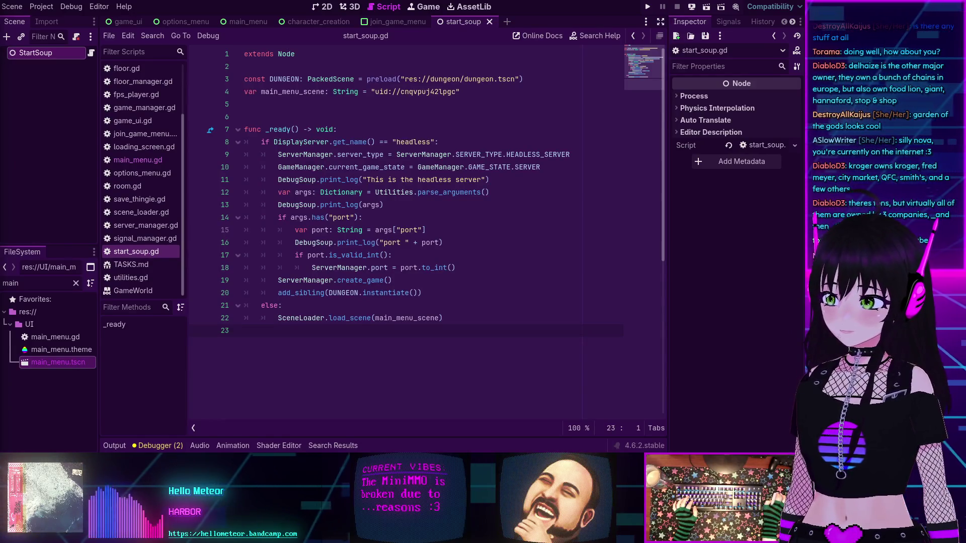
{"action": "key", "text": "super+shift+Right"}
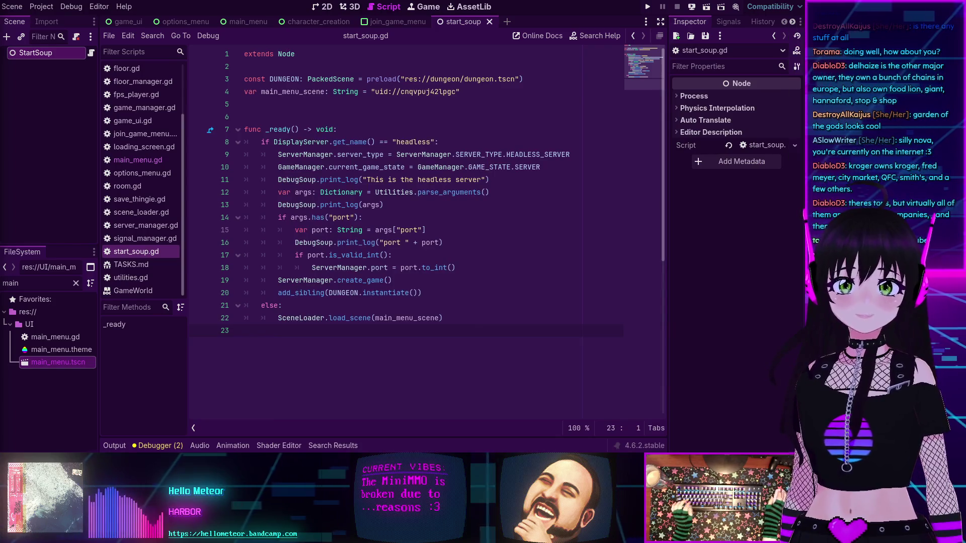